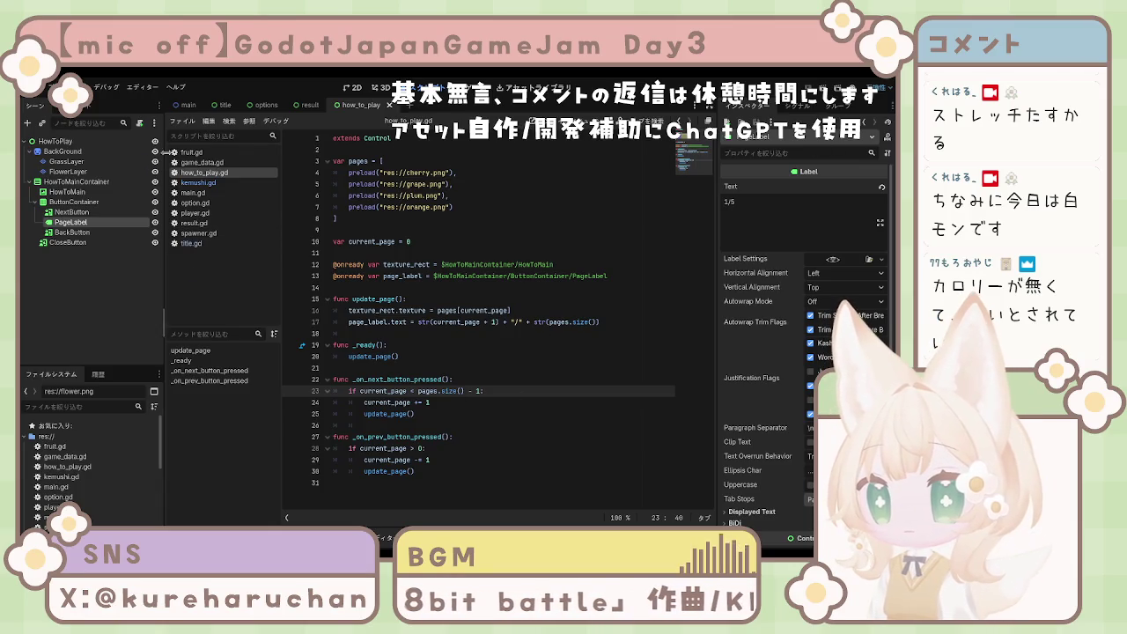
# Step: Attach how_to_play.gd to the HowToPlay root node
pyautogui.click(55, 141)
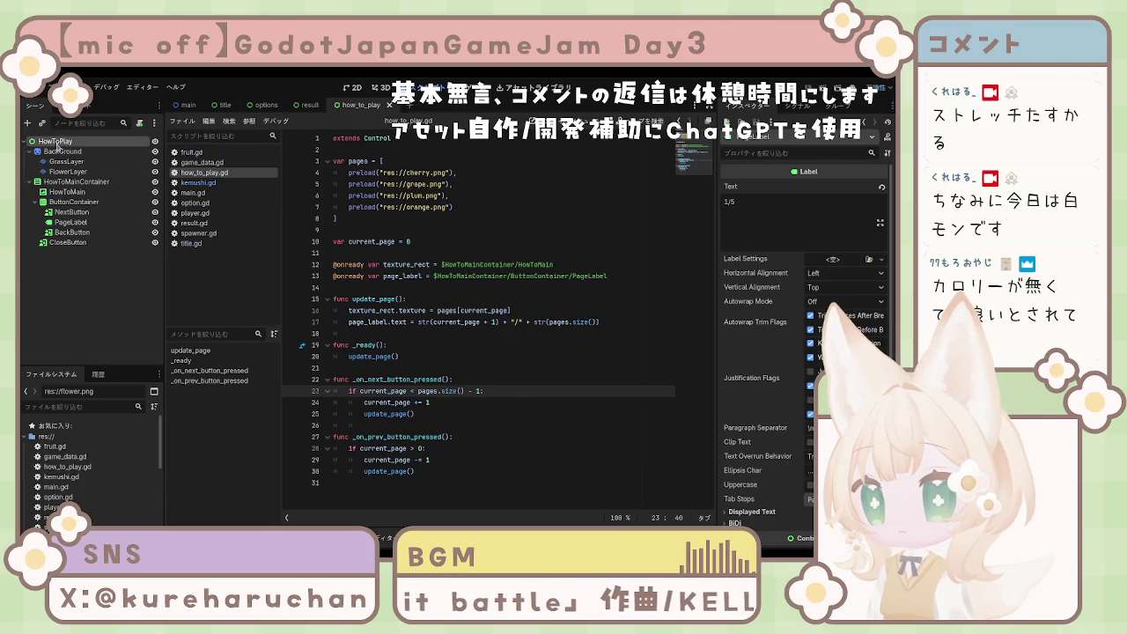
pyautogui.scroll(-5, 798, 350)
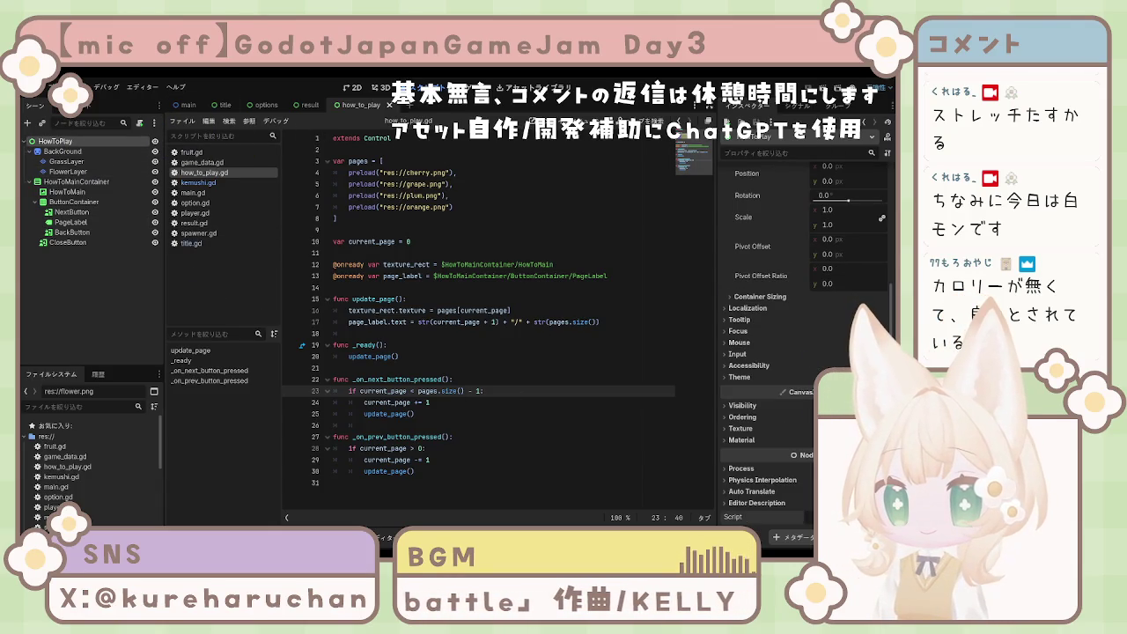
pyautogui.moveTo(204, 172); pyautogui.dragTo(55, 141)
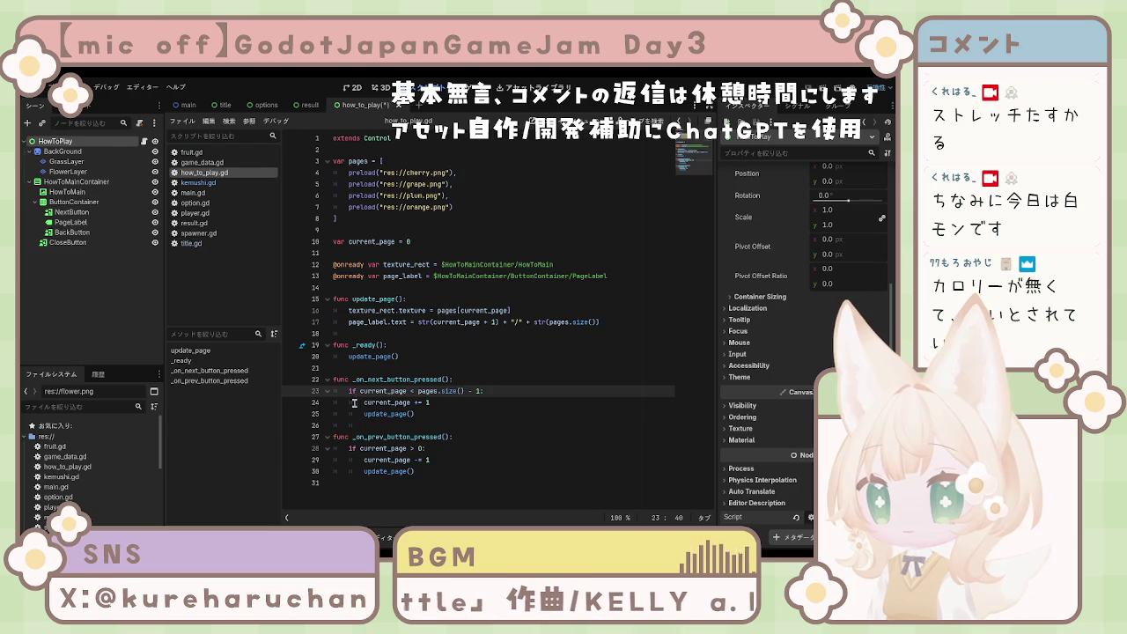
# Step: Connect the NextButton and BackButton pressed signals to the HowToPlay script
pyautogui.click(800, 109)
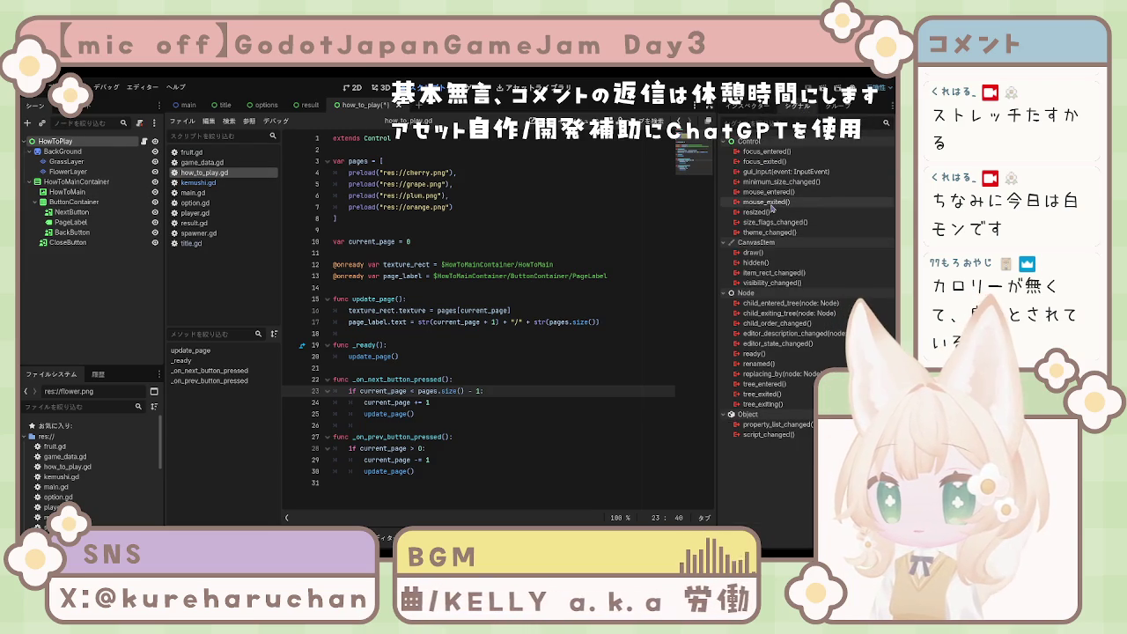
pyautogui.click(80, 203)
pyautogui.click(70, 213)
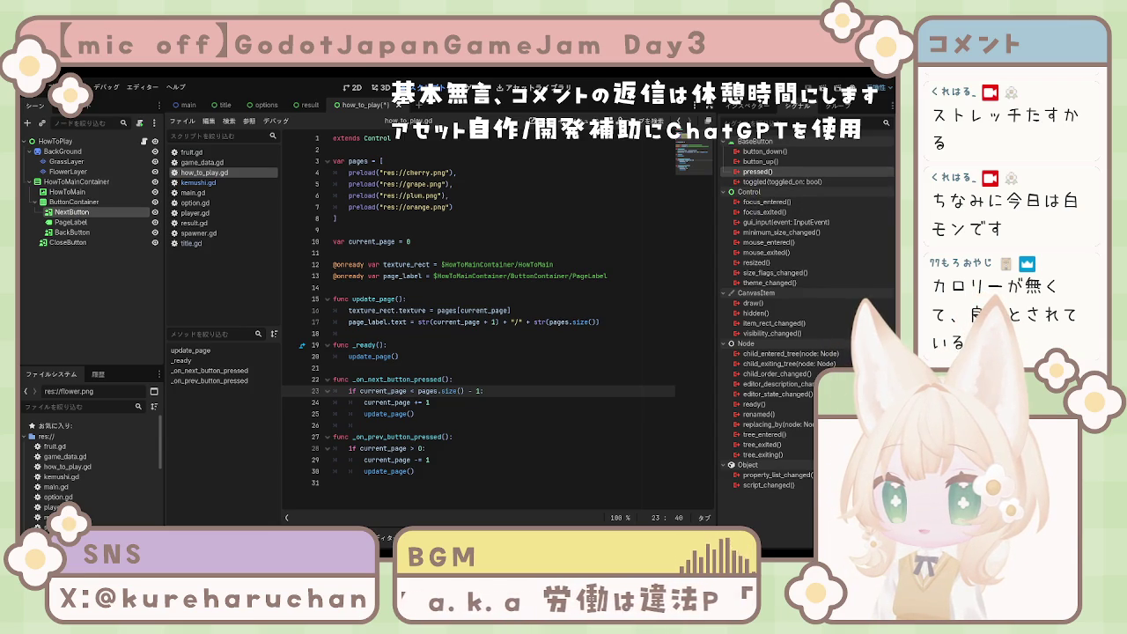
pyautogui.moveTo(757, 172); pyautogui.dragTo(398, 420)
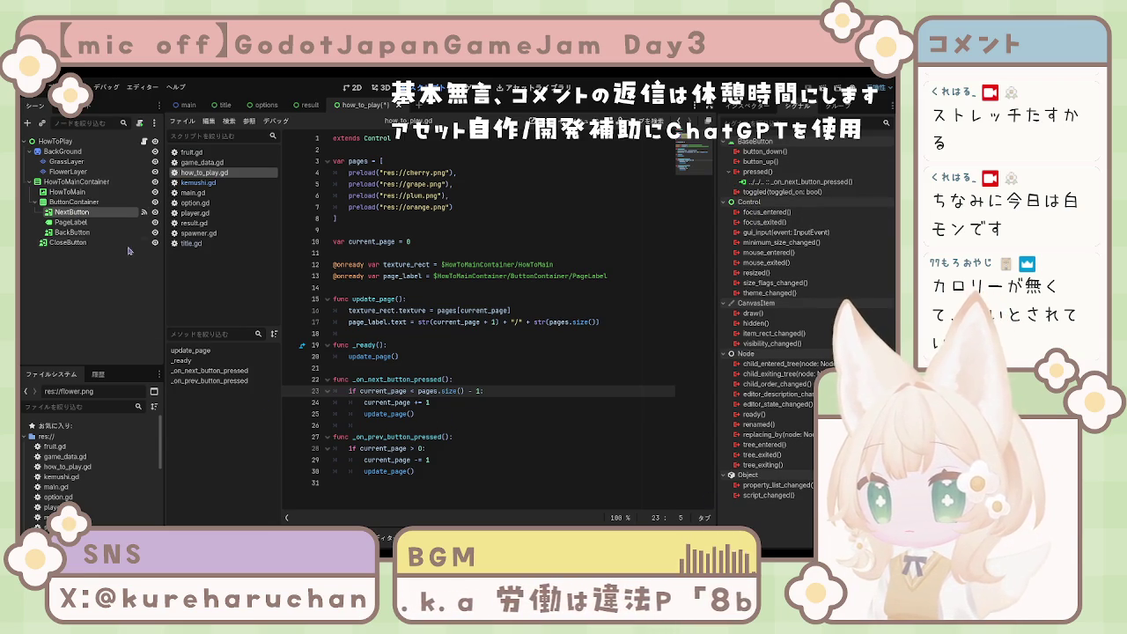
pyautogui.click(72, 232)
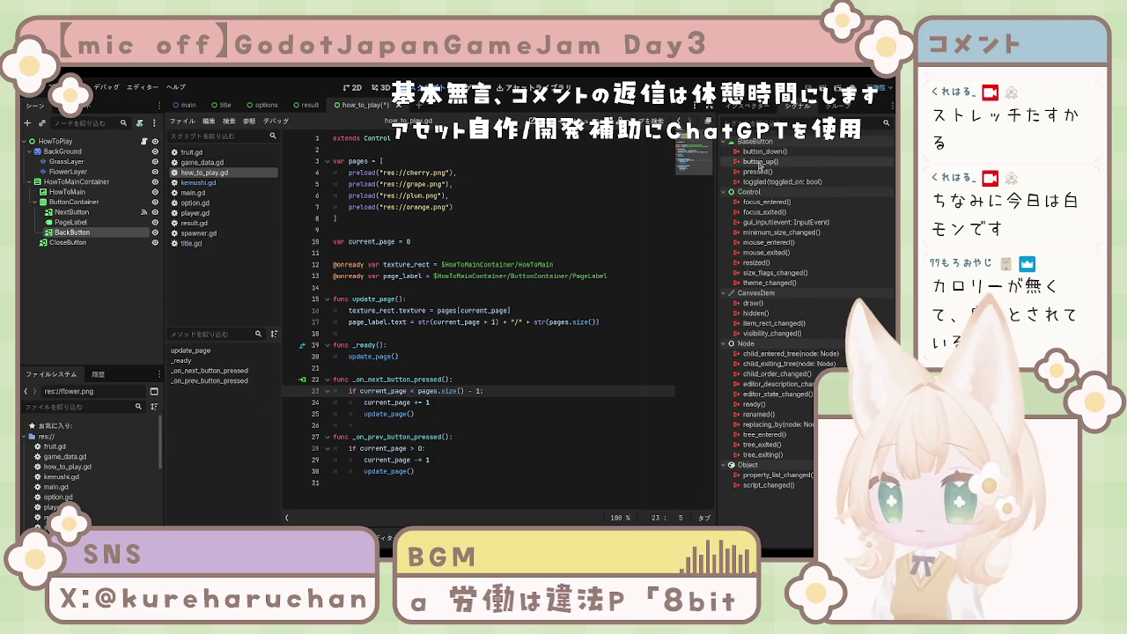
pyautogui.moveTo(757, 172); pyautogui.dragTo(406, 415)
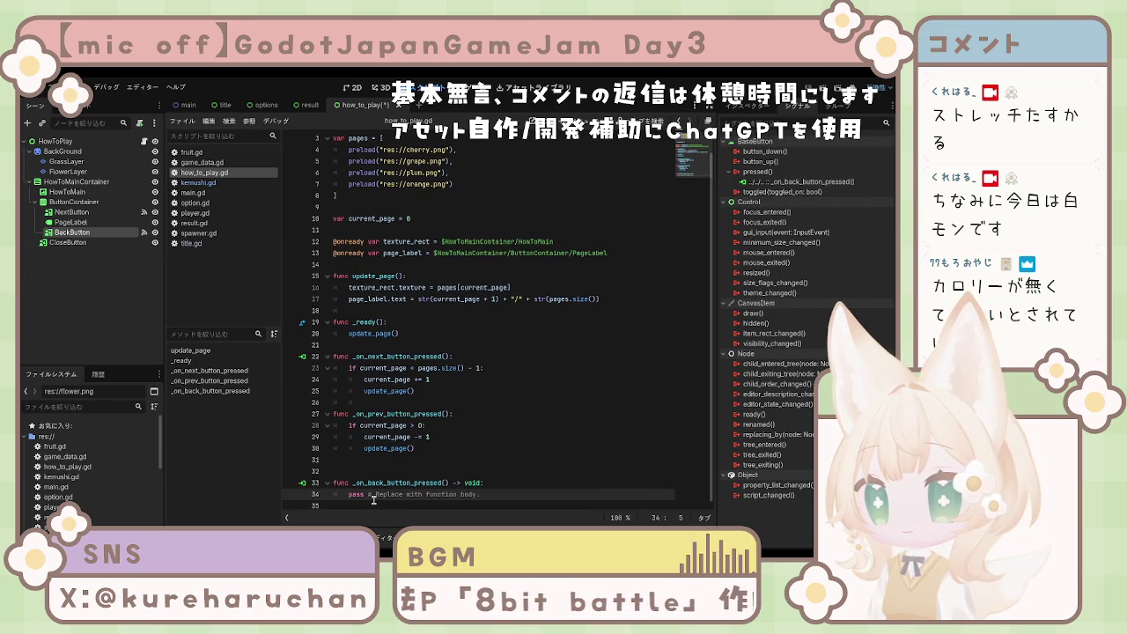
# Step: Undo the generated empty back-button handler, returning the script to its saved state
pyautogui.hotkey('ctrl', 'z')
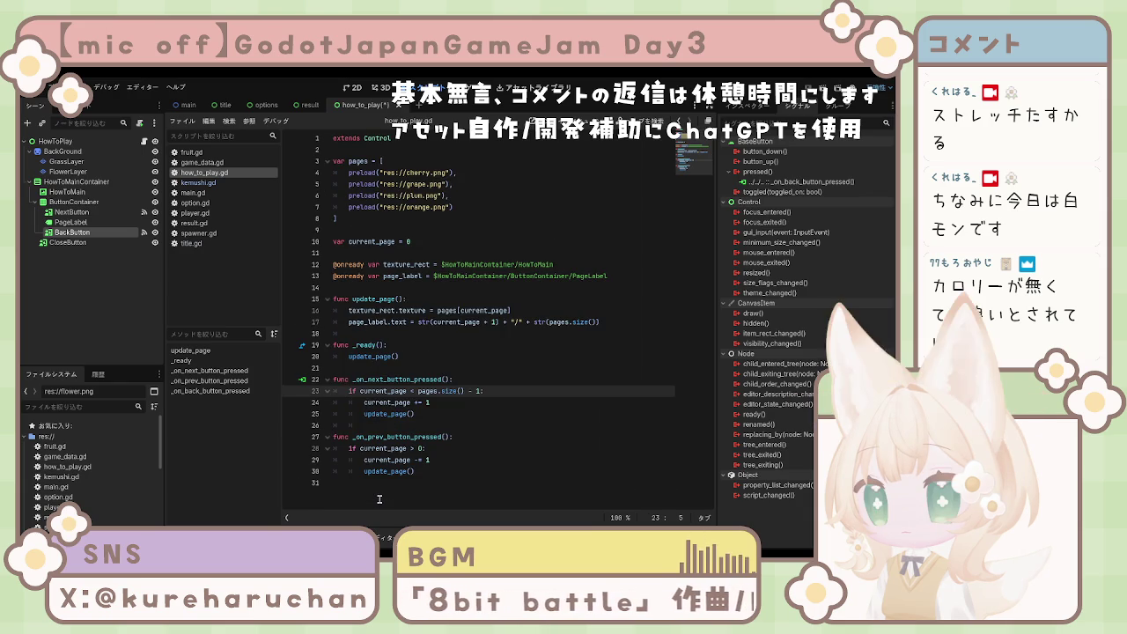
pyautogui.hotkey('ctrl', 'z')
pyautogui.hotkey('ctrl', 'z')
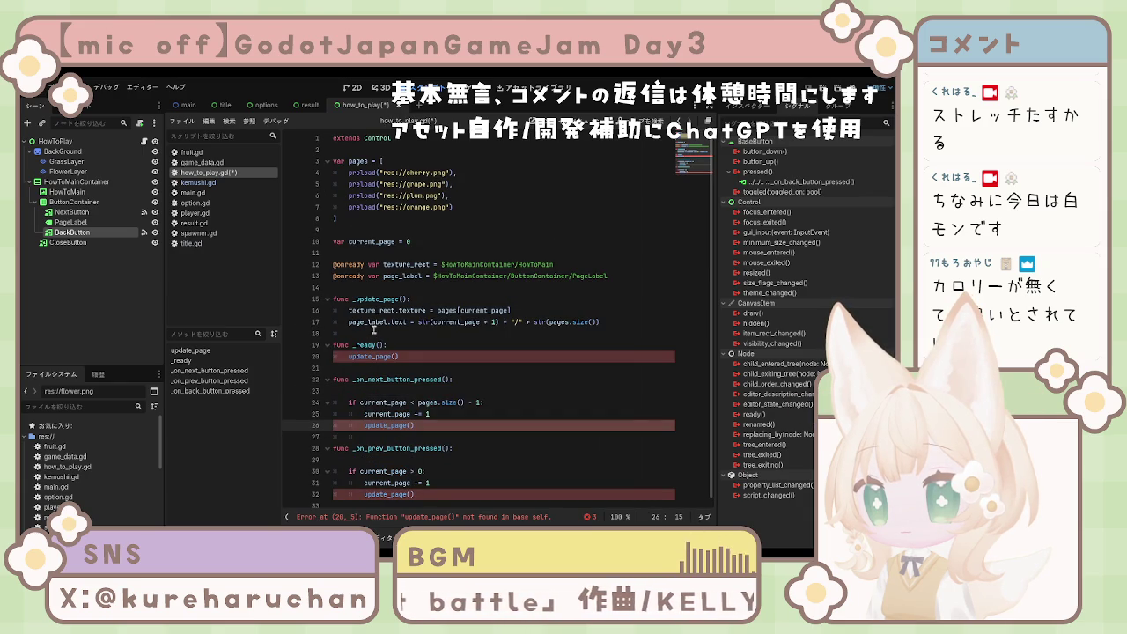
pyautogui.hotkey('ctrl', 'z')
pyautogui.hotkey('ctrl', 'z')
pyautogui.hotkey('ctrl', 'z')
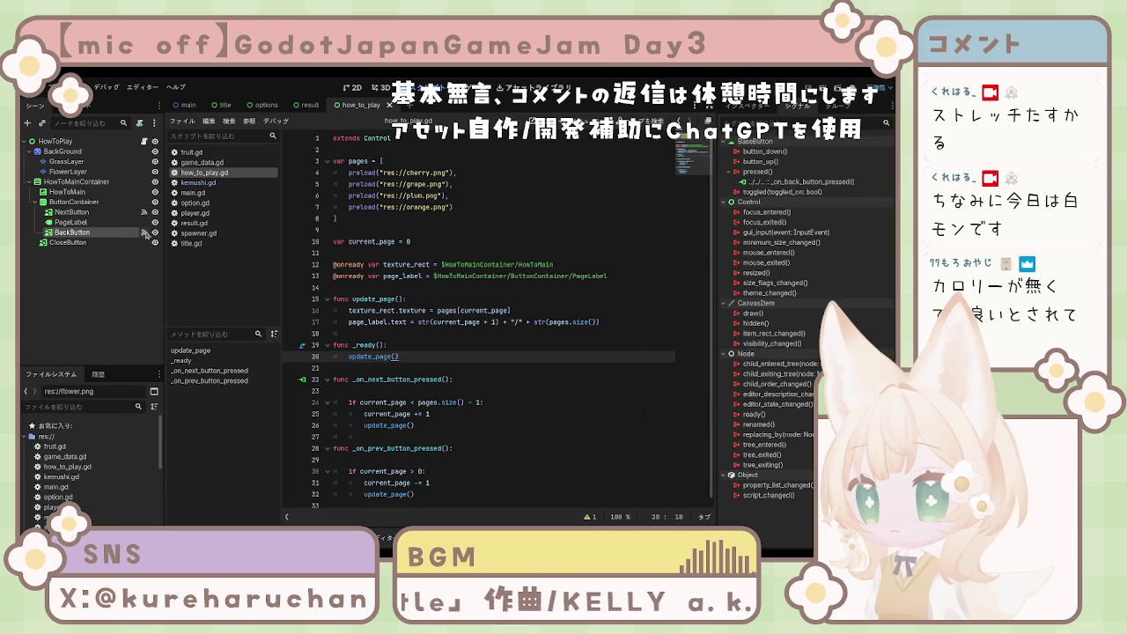
# Step: Remove BackButton's pressed connection, rename _on_prev_button_pressed to _on_back_button_pressed, and save
pyautogui.click(797, 181)
pyautogui.press('Delete')
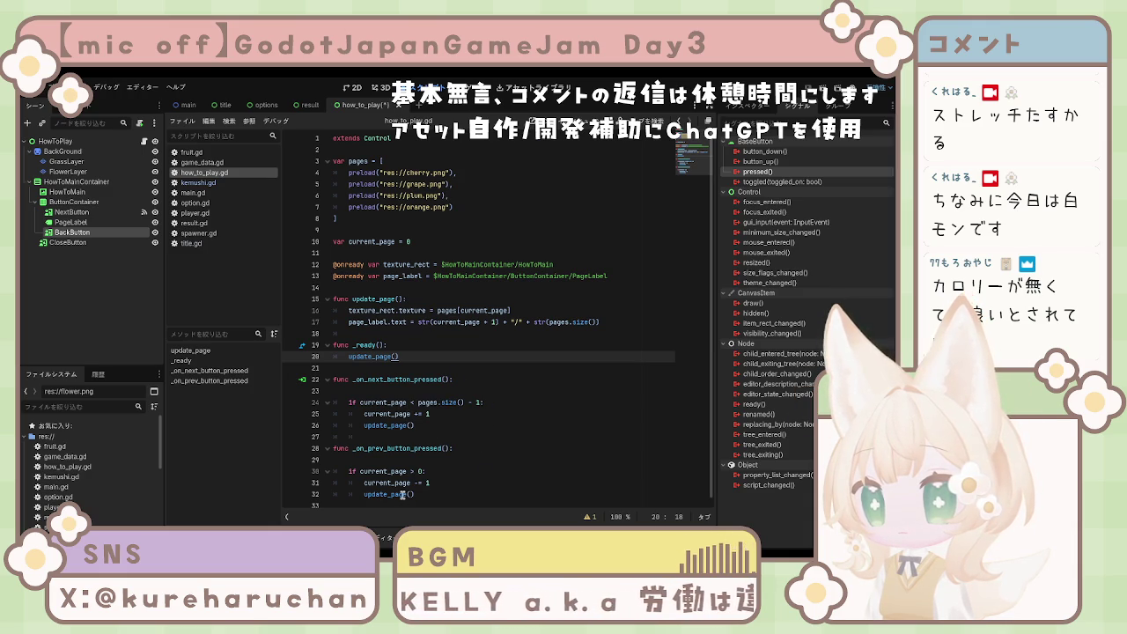
pyautogui.click(343, 460)
pyautogui.press('BackSpace')
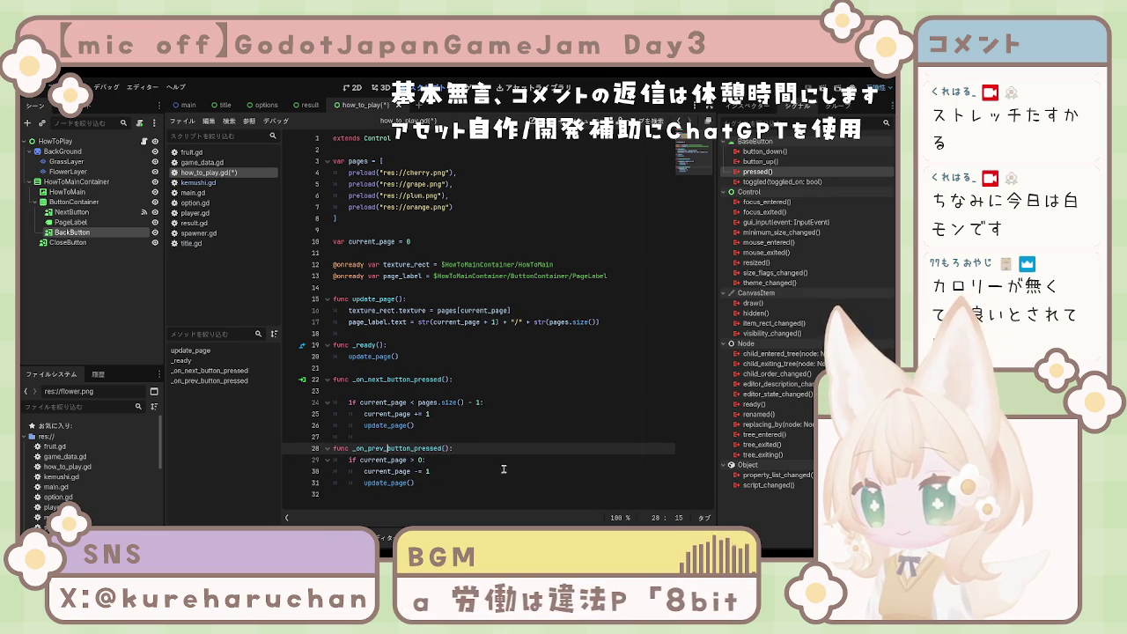
pyautogui.press('BackSpace')
pyautogui.press('BackSpace')
pyautogui.press('BackSpace')
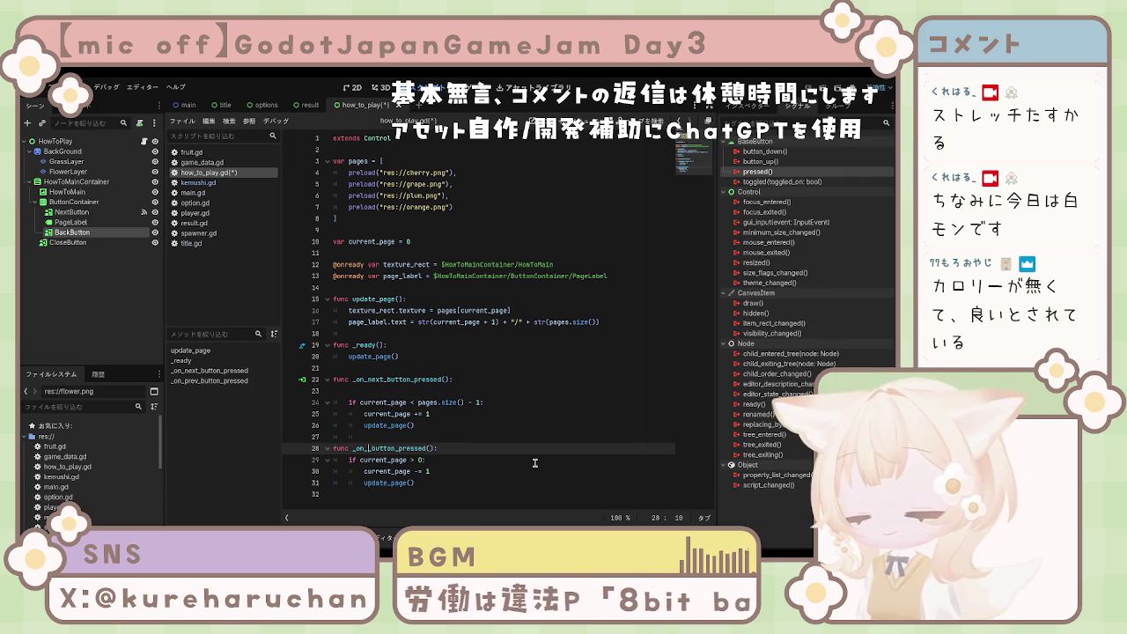
pyautogui.write('back')
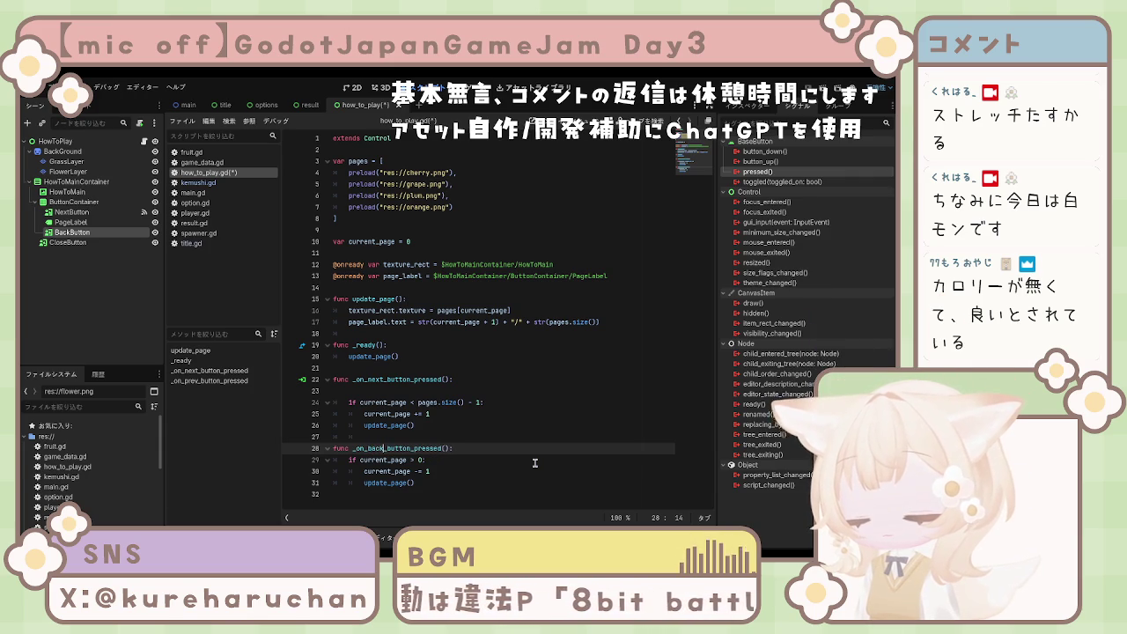
pyautogui.click(450, 471)
pyautogui.hotkey('ctrl', 's')
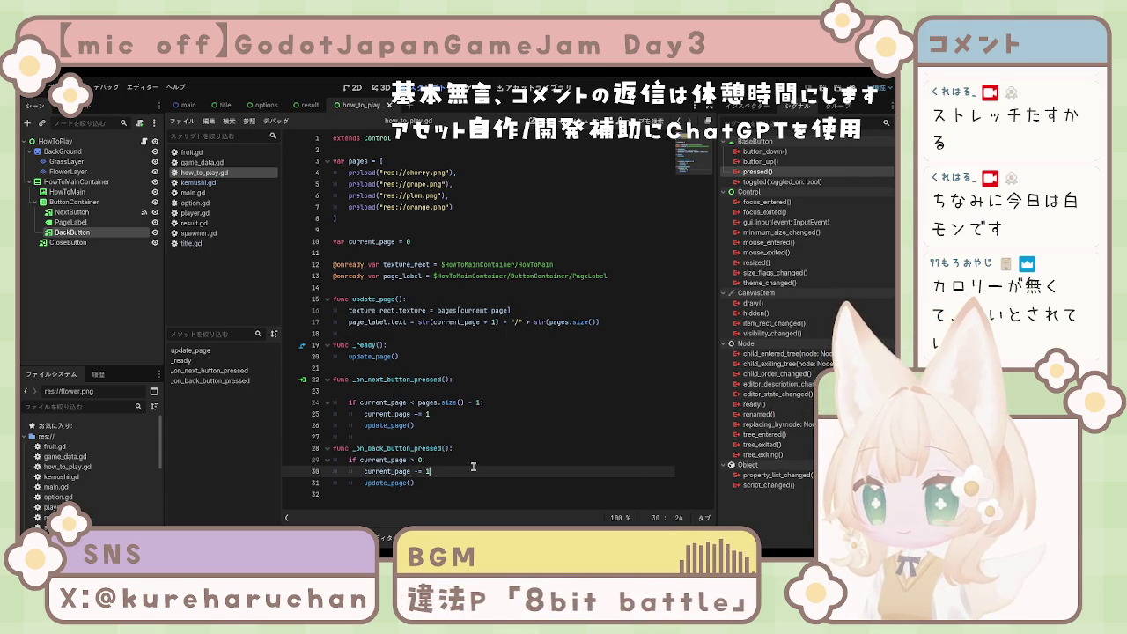
# Step: Select and inspect the lines of the _on_back_button_pressed function
pyautogui.press('Down')
pyautogui.hotkey('shift', 'Up')
pyautogui.hotkey('shift', 'Up')
pyautogui.hotkey('shift', 'Up')
pyautogui.hotkey('shift', 'Home')
pyautogui.click(483, 460)
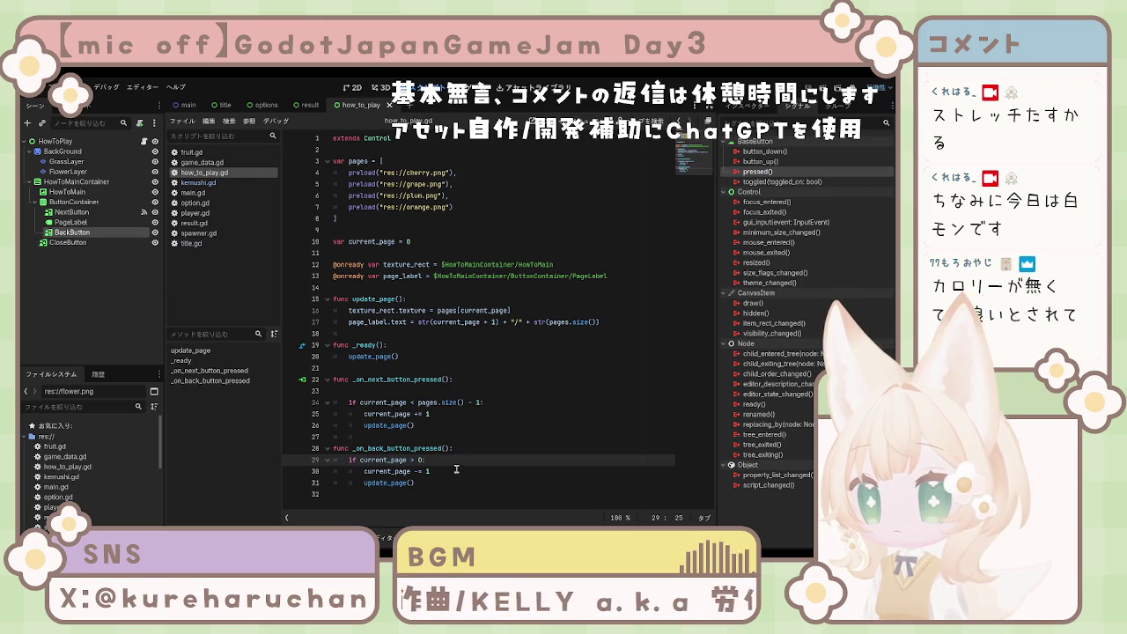
pyautogui.click(322, 450)
# Step: Save how_to_play.gd and run the HowToPlay scene with F6 to test the pages
pyautogui.click(480, 448)
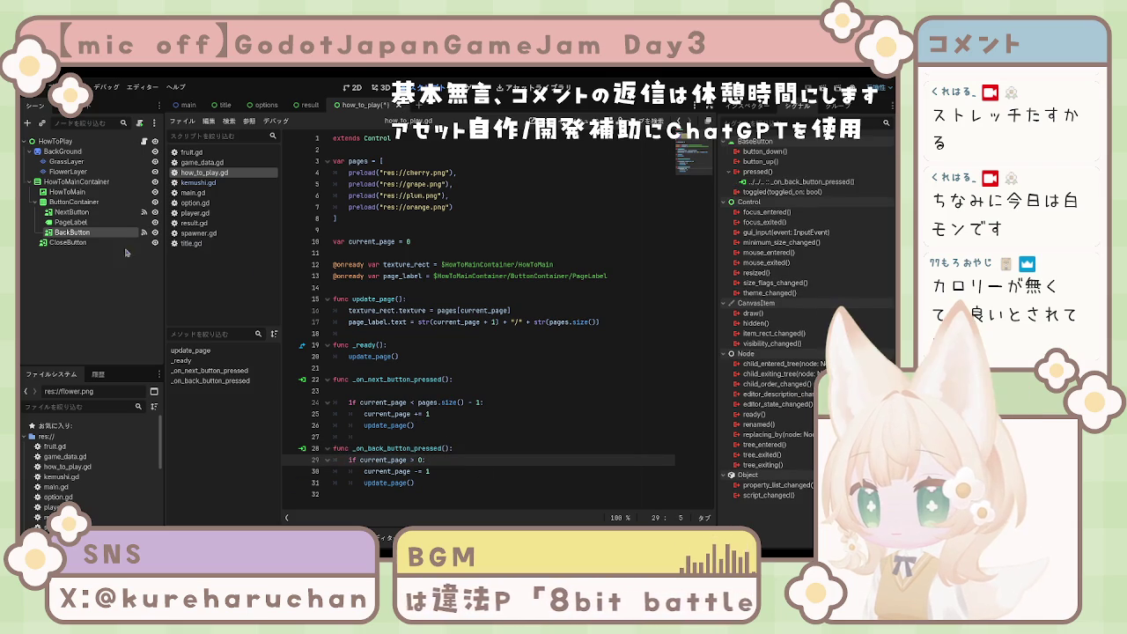
pyautogui.hotkey('ctrl', 's')
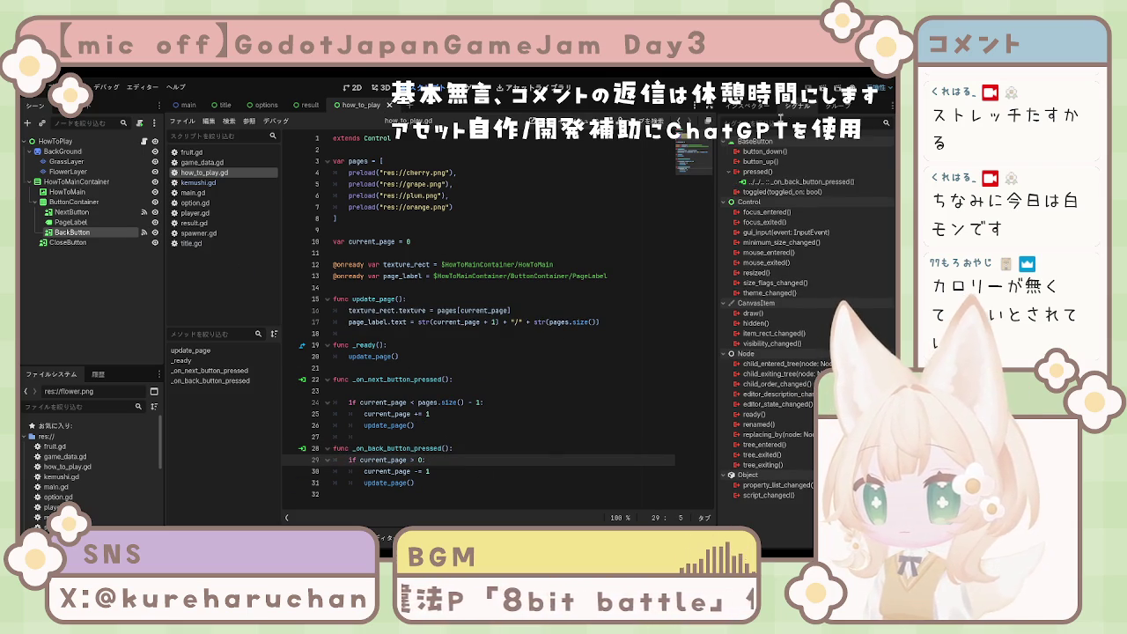
pyautogui.press('F6')
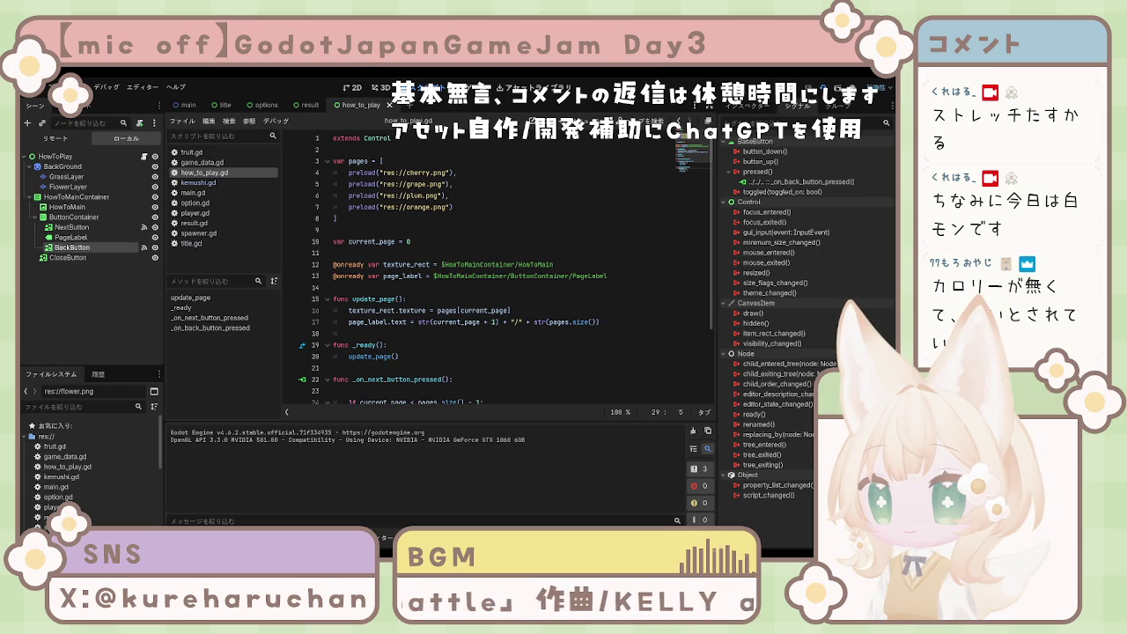
pyautogui.press('F6')
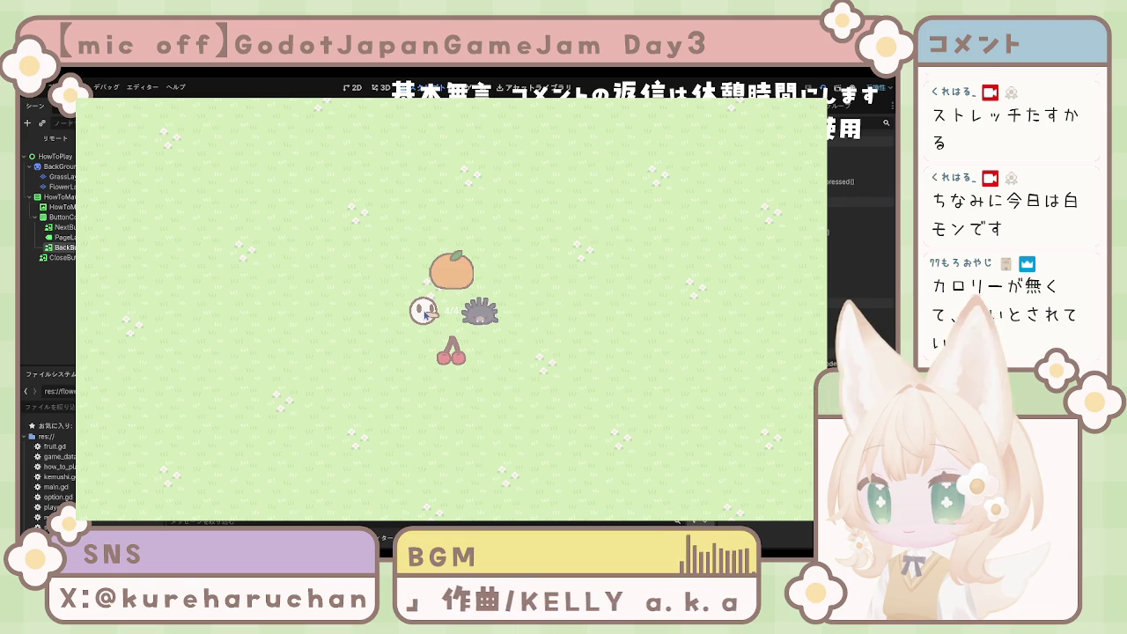
# Step: Page back twice from plum to cherry, stop the game, and select NextButton
pyautogui.click(473, 313)
pyautogui.click(473, 314)
pyautogui.press('F8')
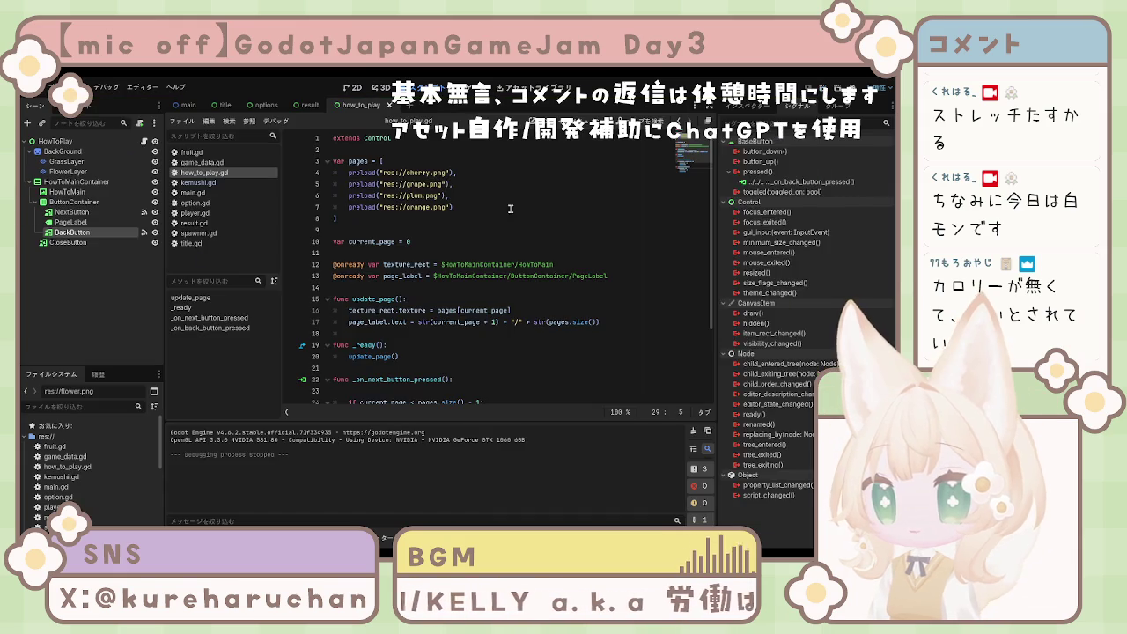
pyautogui.click(71, 213)
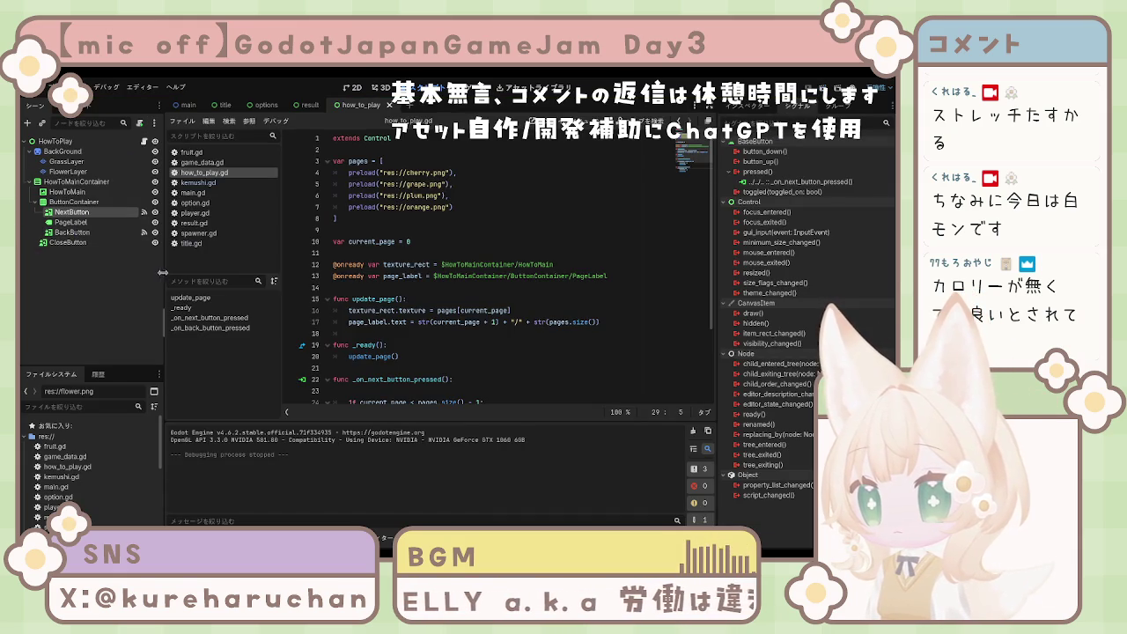
# Step: Move BackButton ahead of PageLabel in the button container, rerun the scene, and stop it
pyautogui.click(70, 233)
pyautogui.scroll(-2, 370, 304)
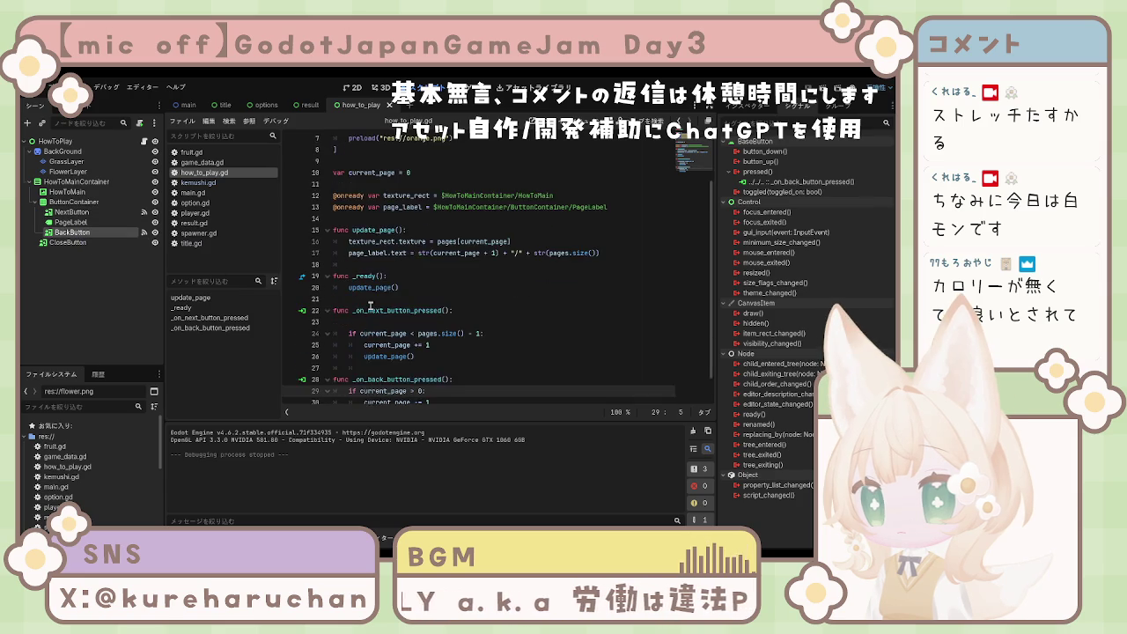
pyautogui.scroll(-1, 370, 305)
pyautogui.moveTo(88, 234)
pyautogui.mouseDown()
pyautogui.moveTo(85, 214)
pyautogui.moveTo(81, 243)
pyautogui.moveTo(81, 234)
pyautogui.mouseUp()
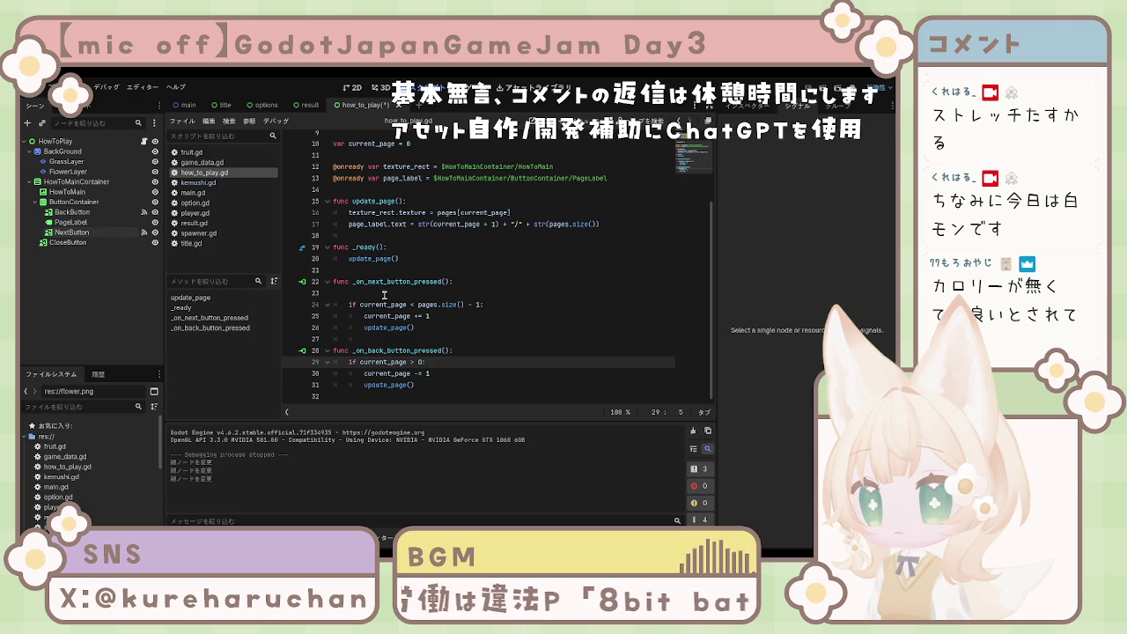
pyautogui.press('F6')
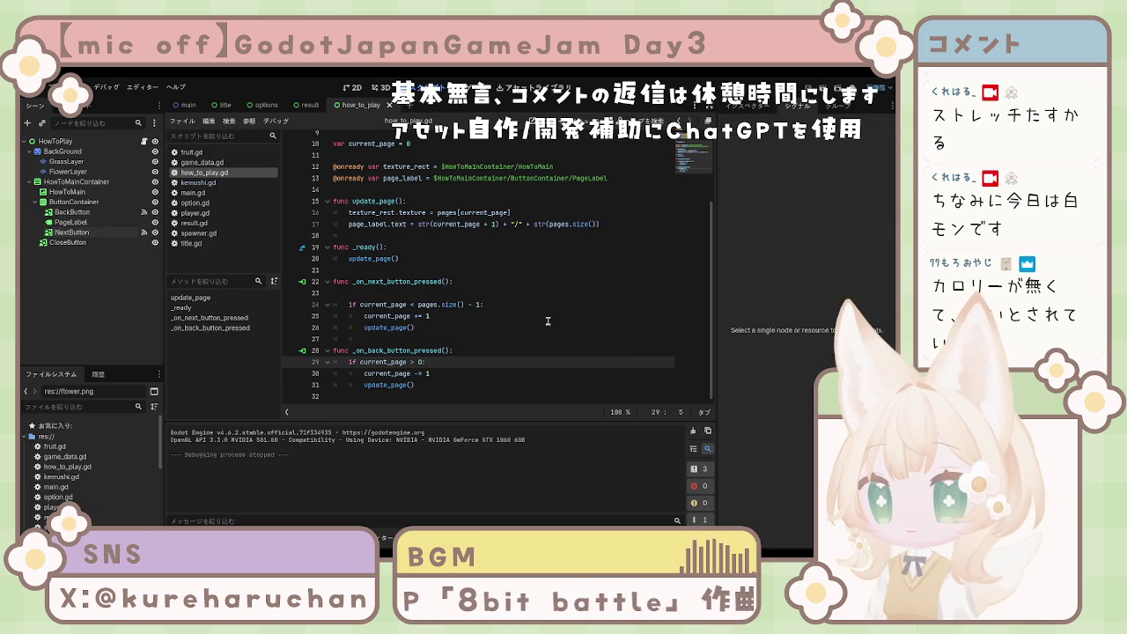
pyautogui.click(414, 381)
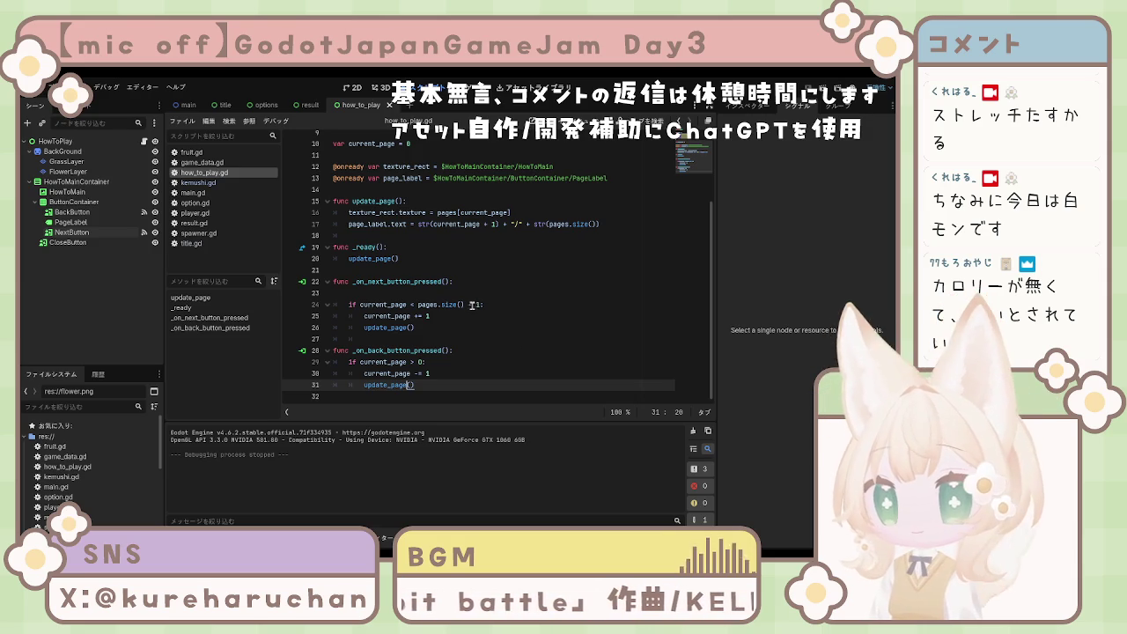
# Step: Check NextButton's signals in the script, then switch to the main scene
pyautogui.click(72, 232)
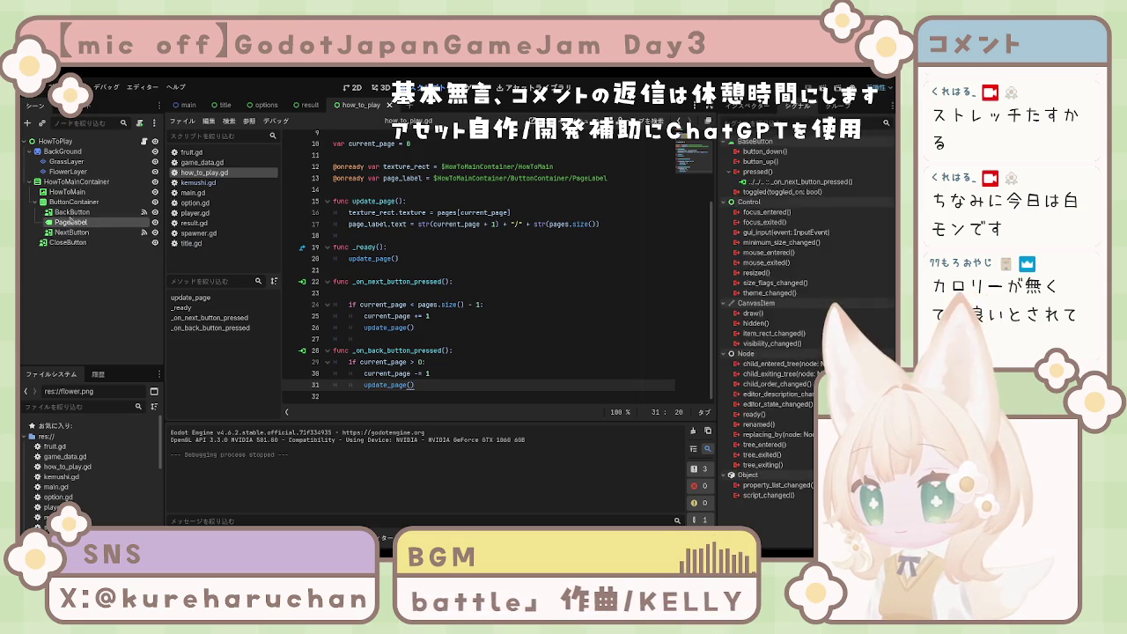
pyautogui.click(352, 294)
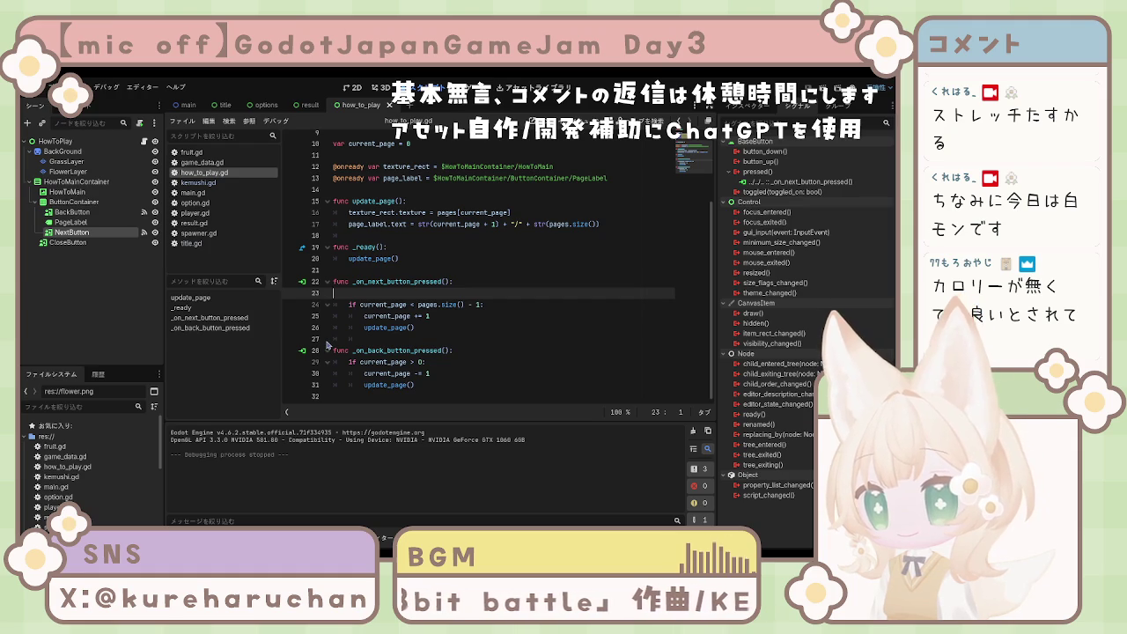
pyautogui.scroll(3, 329, 345)
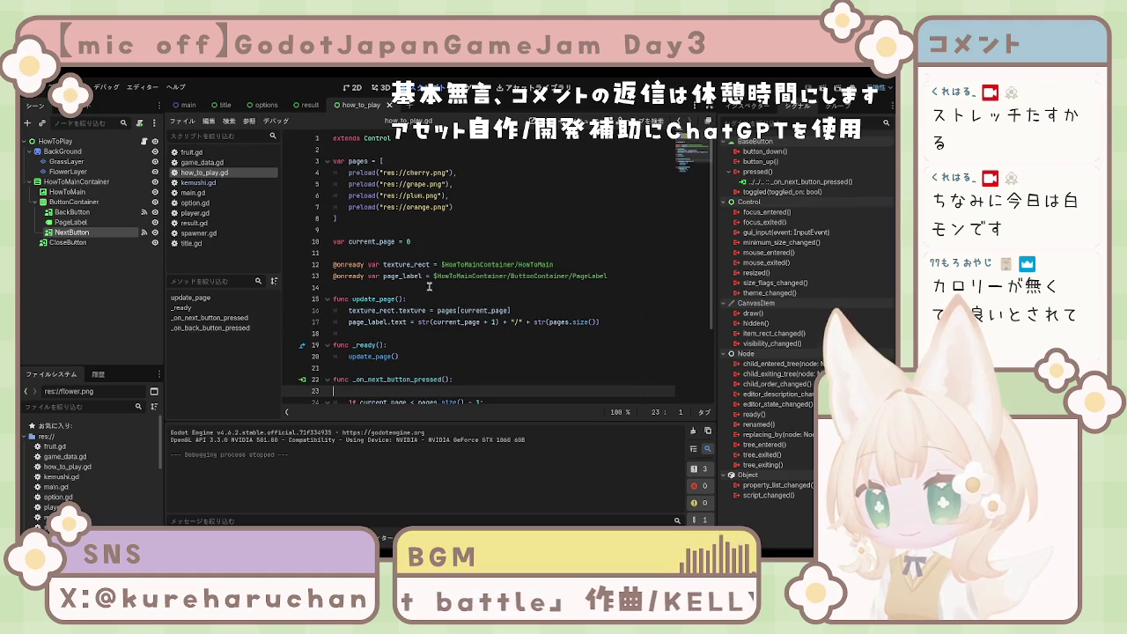
pyautogui.click(187, 106)
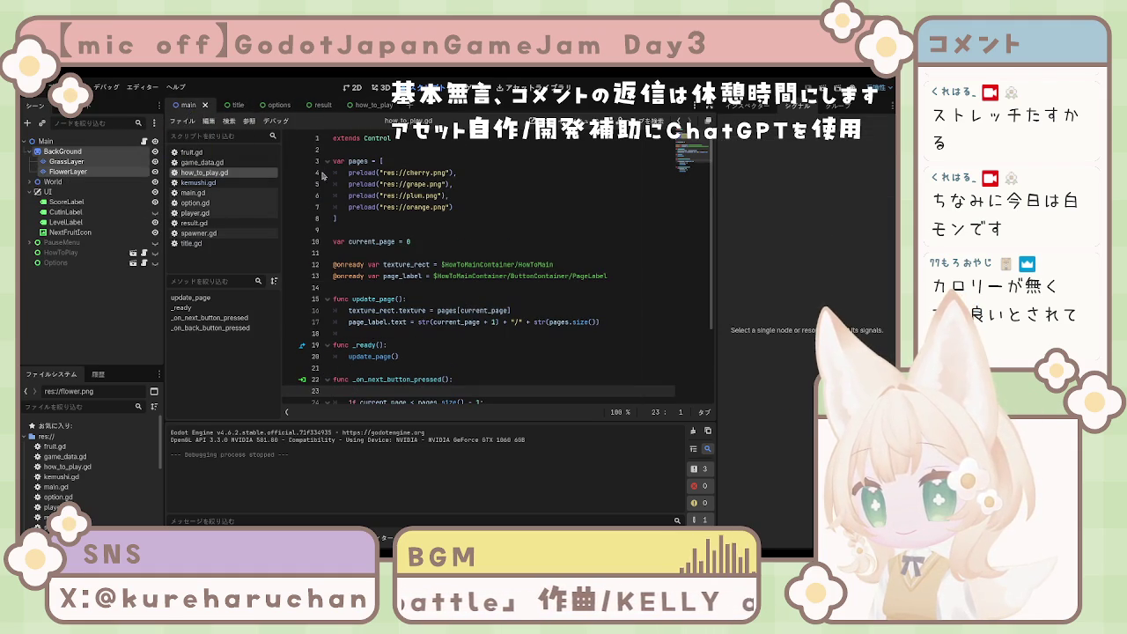
# Step: Show the main scene's GrassLayer field layout in the 2D workspace
pyautogui.click(353, 87)
pyautogui.scroll(-2, 427, 291)
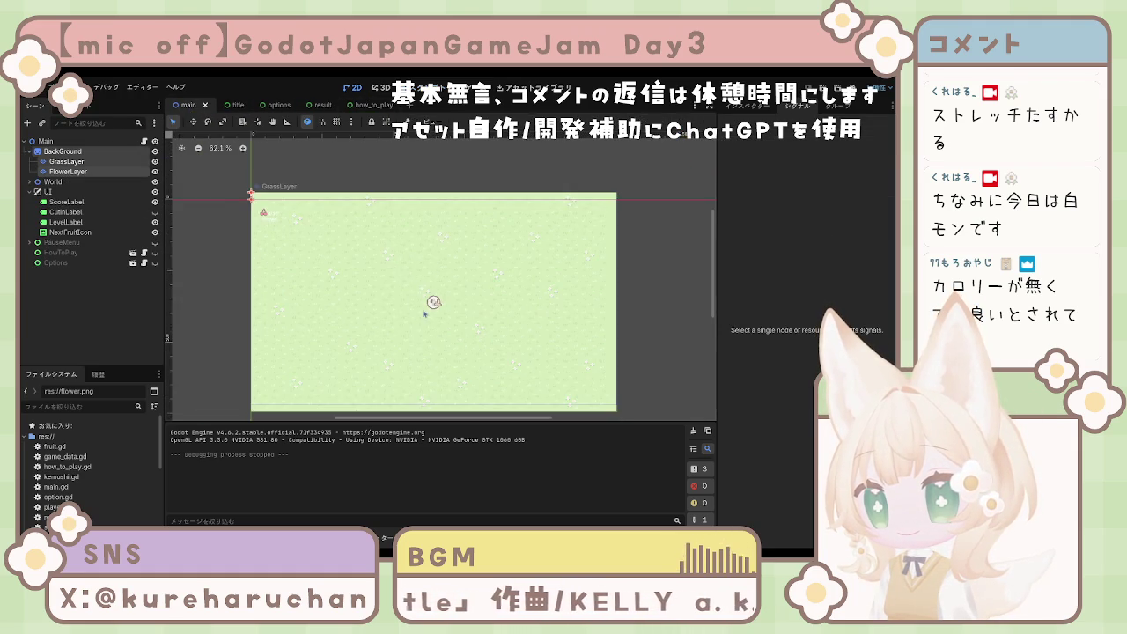
pyautogui.scroll(1, 422, 297)
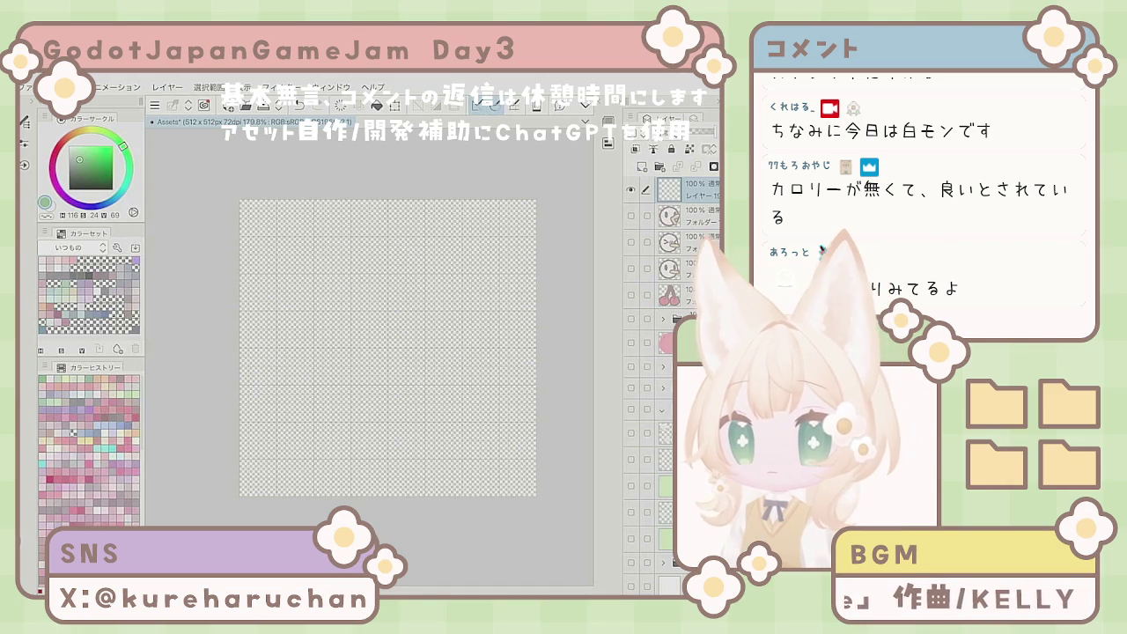
# Step: Draw two trial strokes on the empty canvas and undo them
pyautogui.scroll(3, 457, 328)
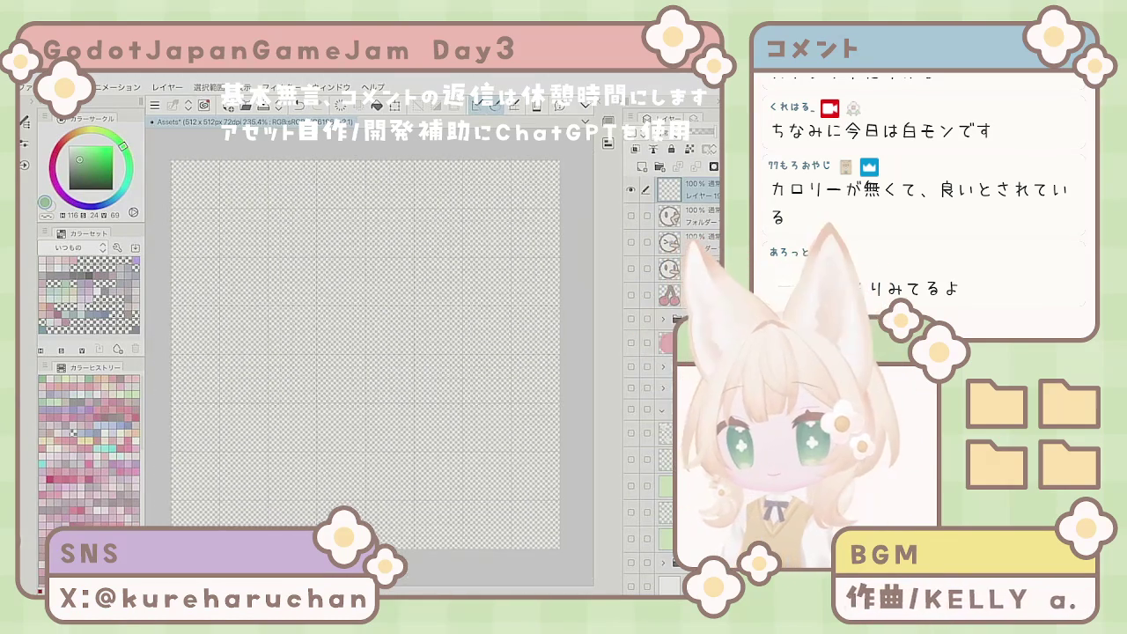
pyautogui.scroll(1, 367, 355)
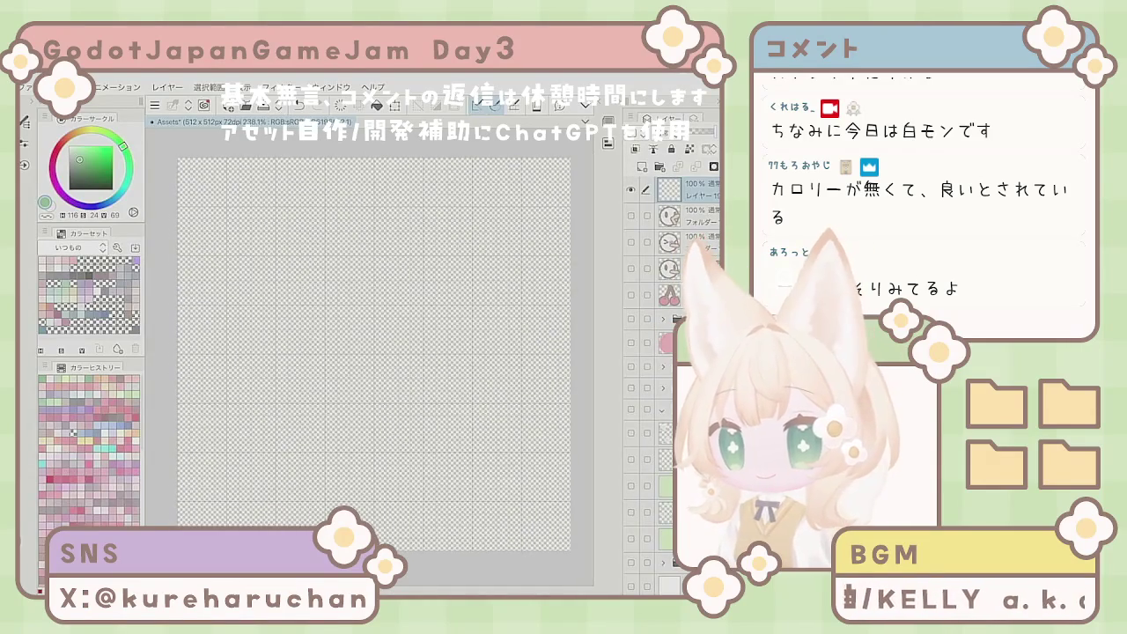
pyautogui.moveTo(264, 208); pyautogui.dragTo(254, 264)
pyautogui.moveTo(245, 224); pyautogui.dragTo(246, 260)
pyautogui.click(299, 104)
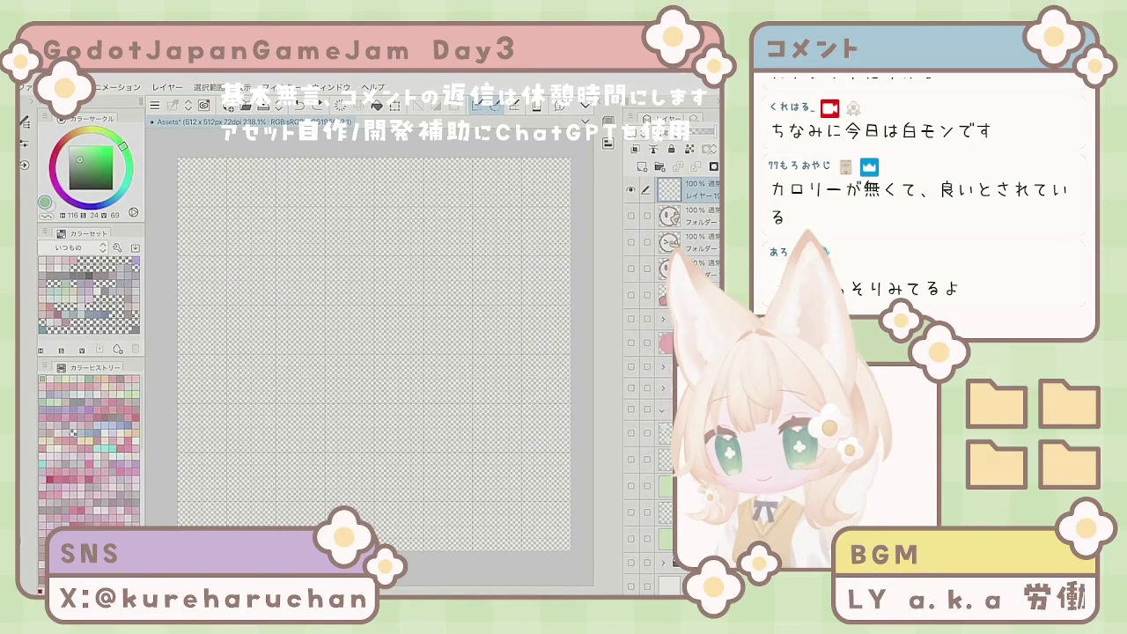
# Step: Enable the layer's Border effect with a grey-brown edge colour
pyautogui.press('F7')
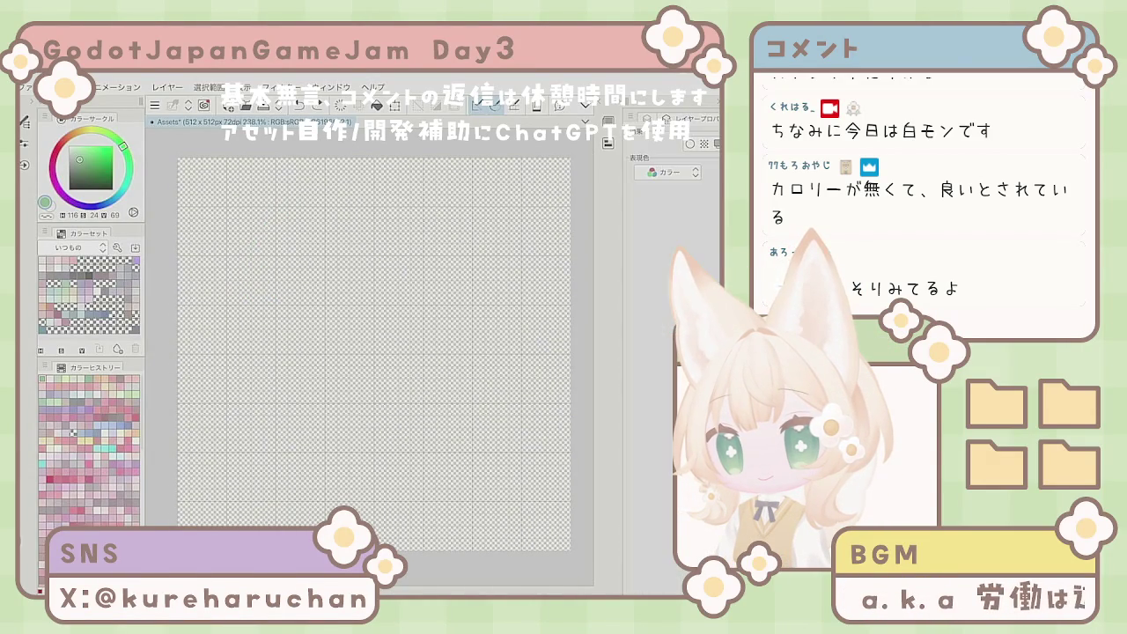
pyautogui.click(689, 142)
pyautogui.click(700, 195)
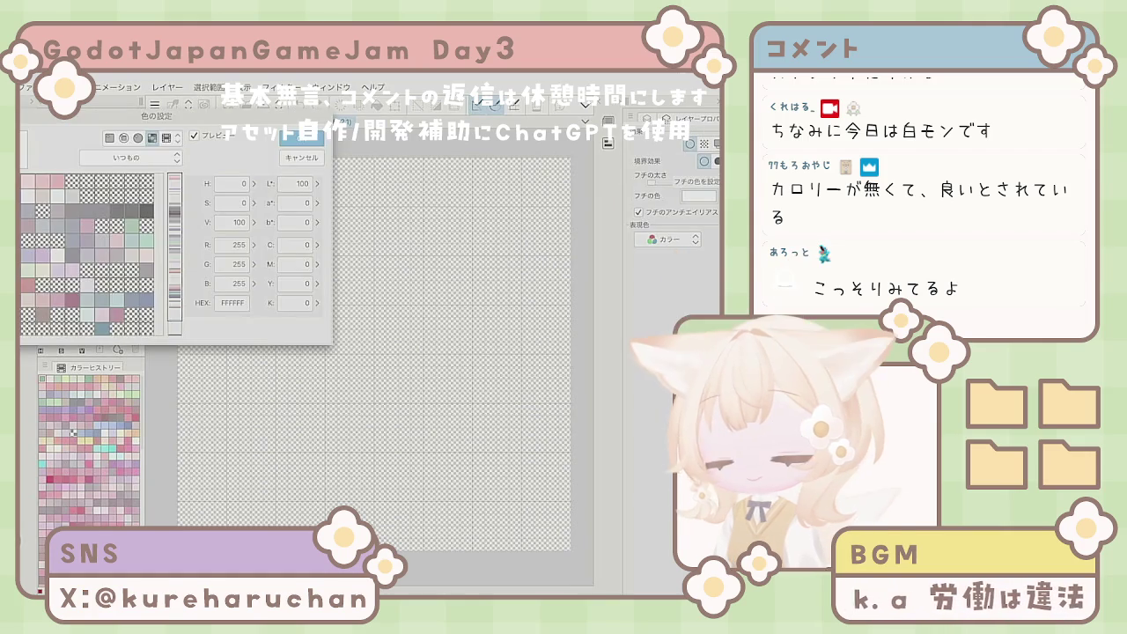
pyautogui.click(43, 314)
pyautogui.press('Return')
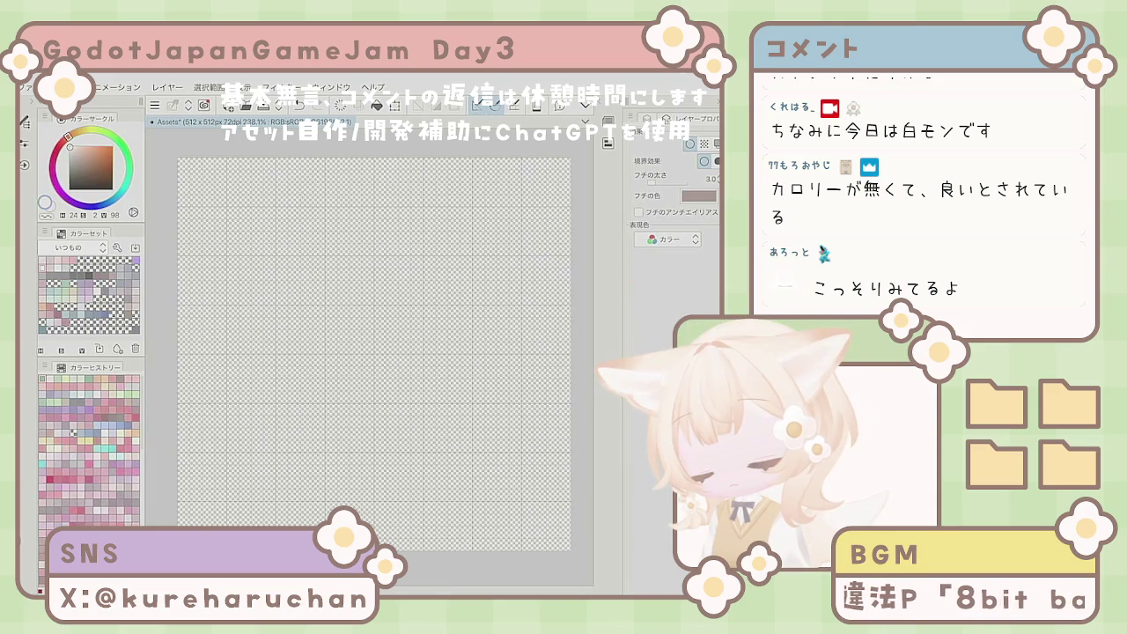
# Step: Choose the Rectangle figure tool, draw a trial rounded rectangle, and undo it
pyautogui.press('u')
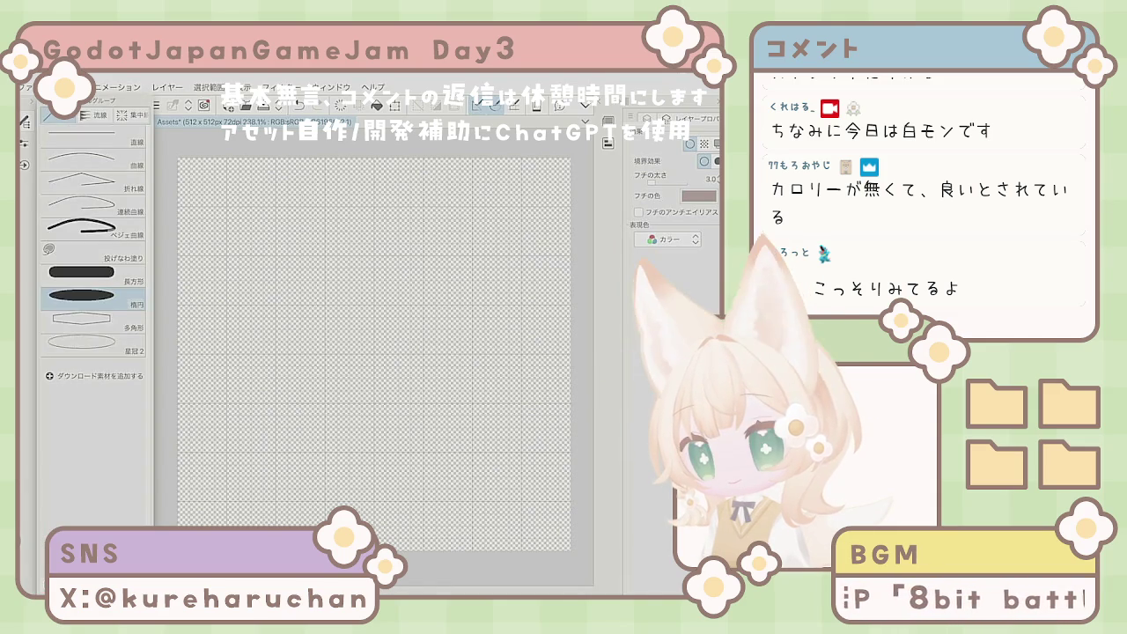
pyautogui.click(81, 271)
pyautogui.click(80, 100)
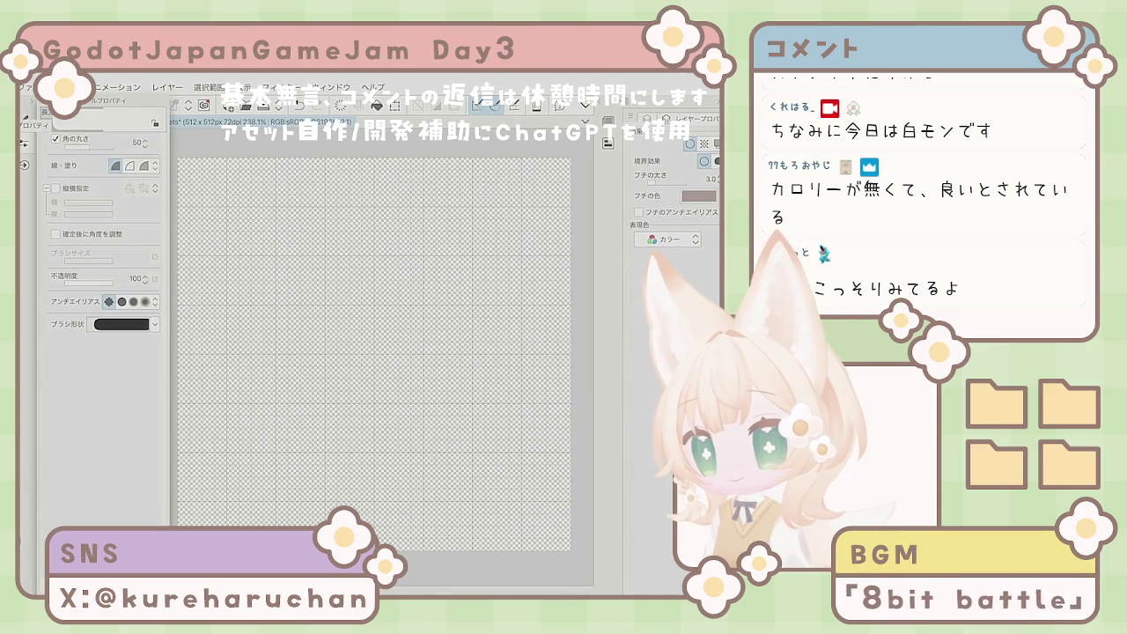
pyautogui.click(24, 123)
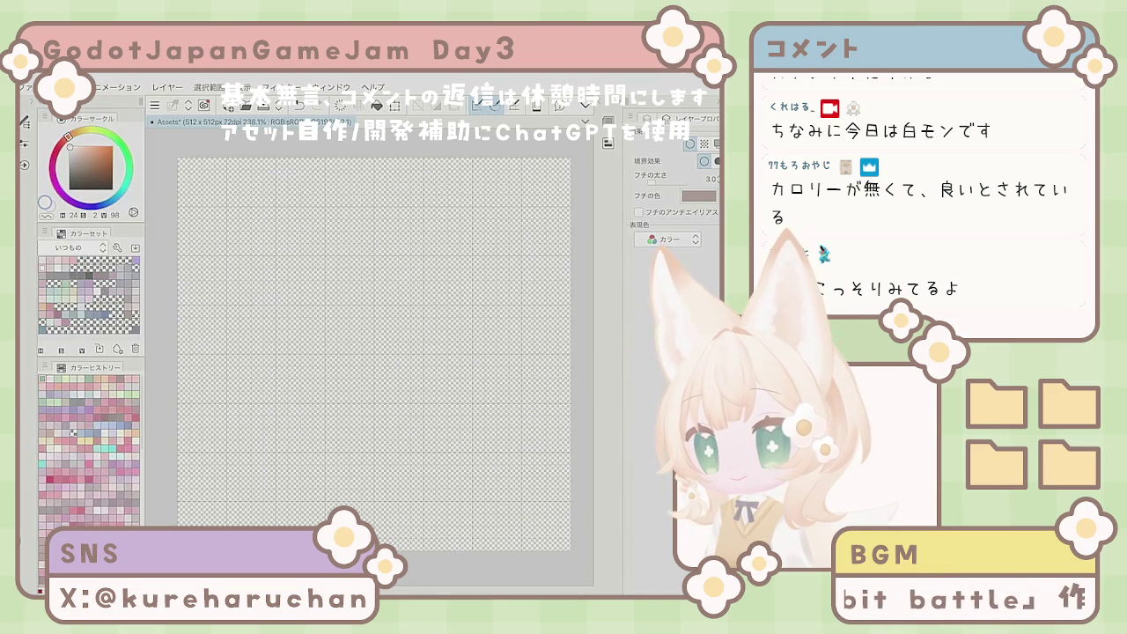
pyautogui.moveTo(191, 170)
pyautogui.mouseDown()
pyautogui.moveTo(233, 185)
pyautogui.moveTo(445, 465)
pyautogui.moveTo(553, 535)
pyautogui.mouseUp()
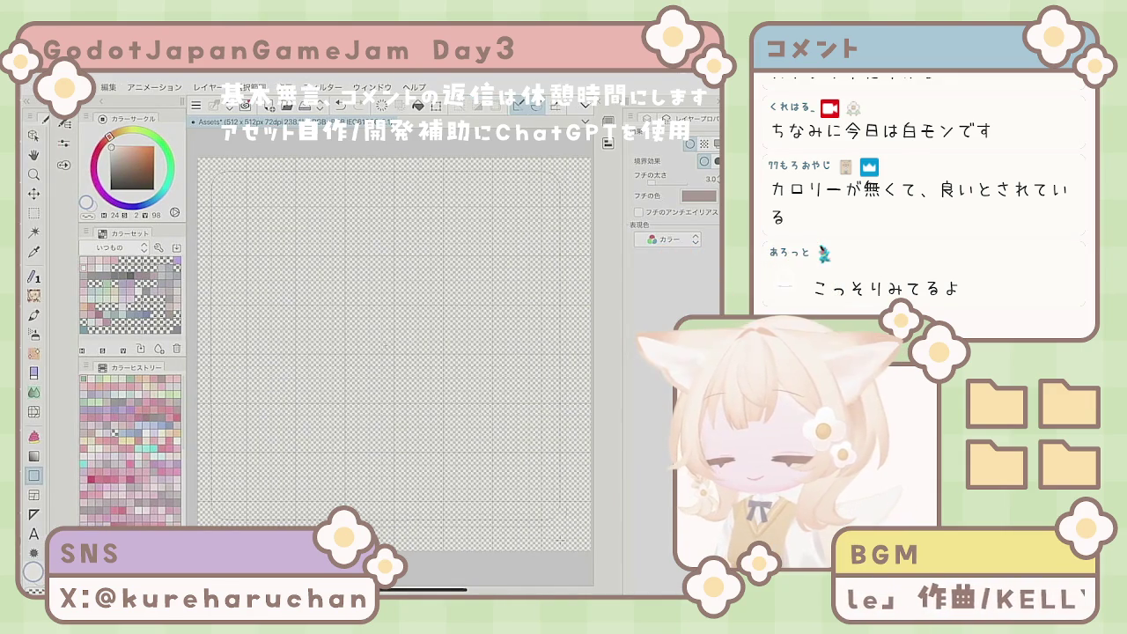
pyautogui.scroll(-3, 395, 352)
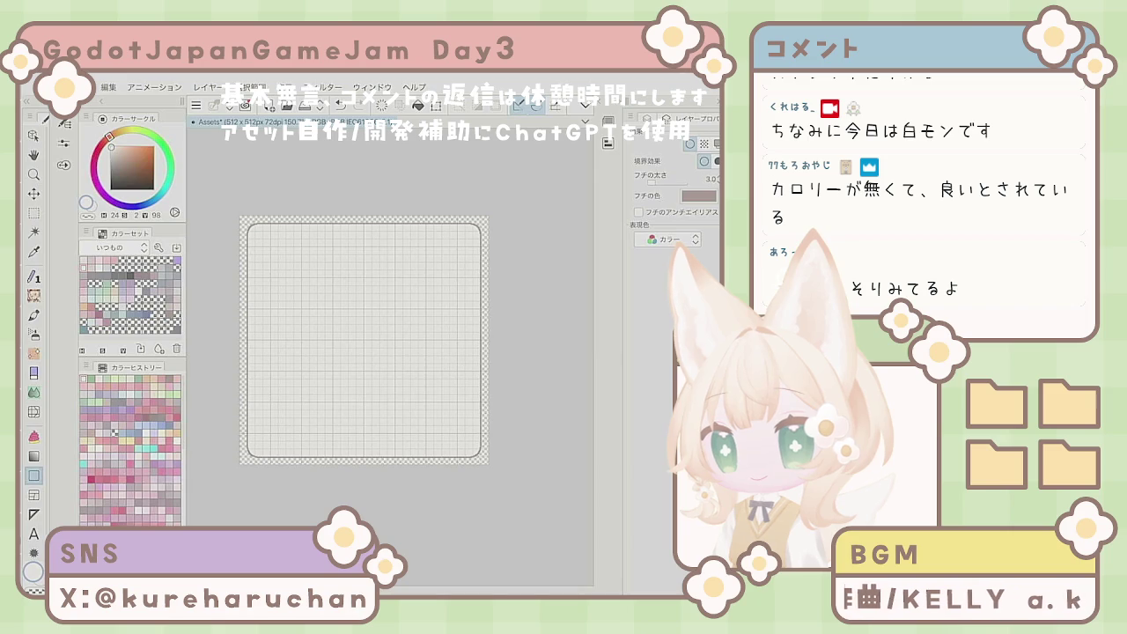
pyautogui.hotkey('ctrl', 'z')
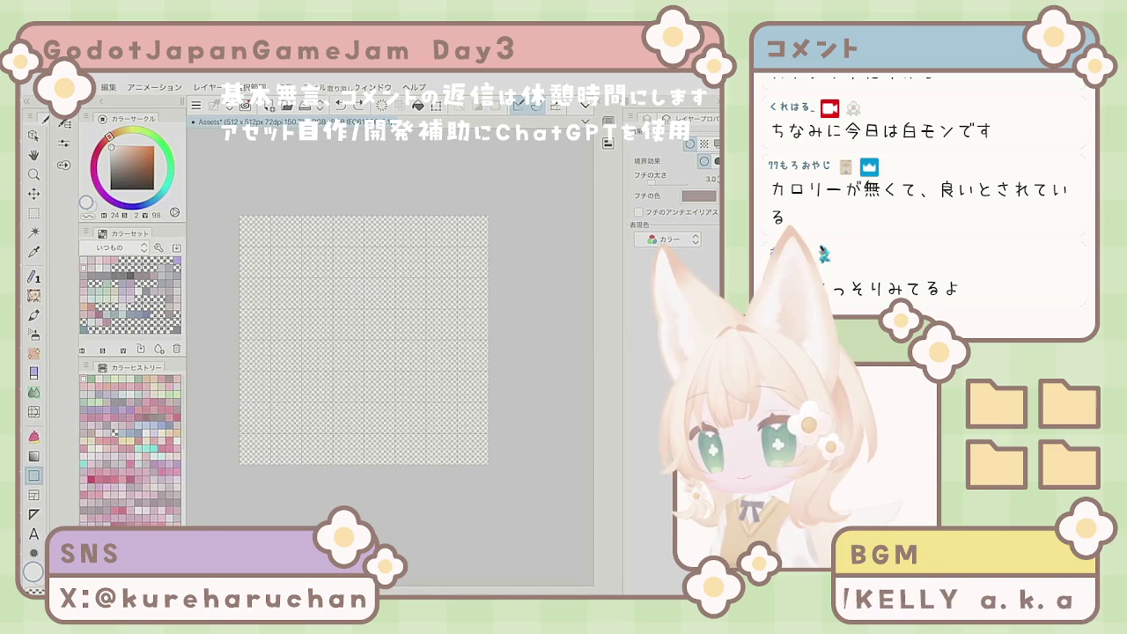
# Step: Lower the rectangle corner roundness to about 20 and try it with test rectangles
pyautogui.click(64, 124)
pyautogui.click(120, 146)
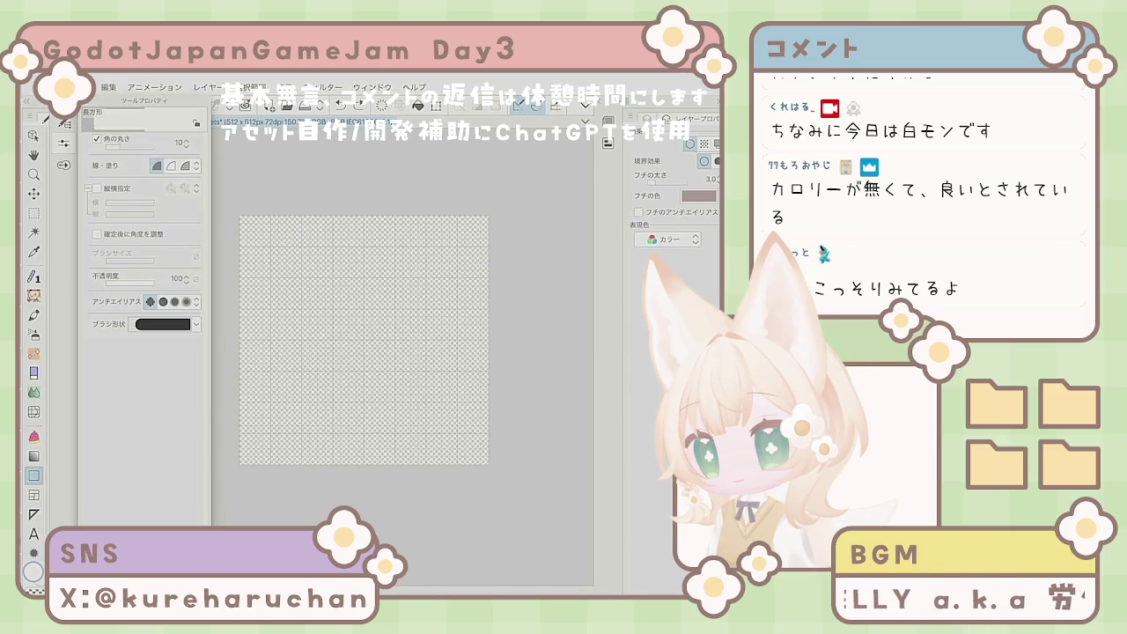
pyautogui.moveTo(113, 146); pyautogui.dragTo(120, 146)
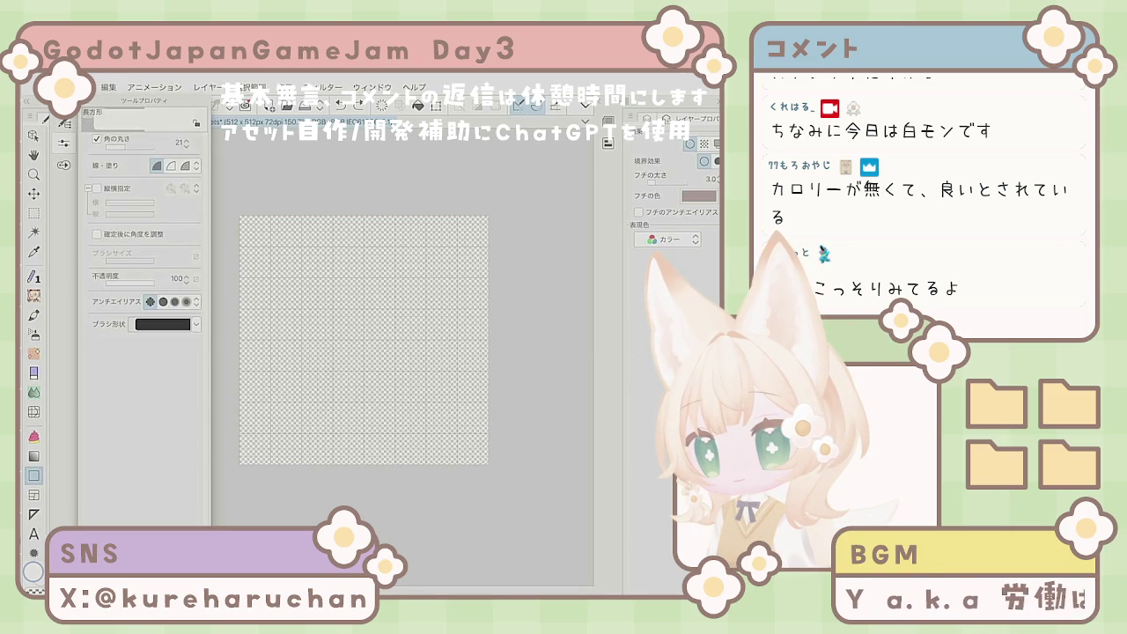
pyautogui.click(64, 124)
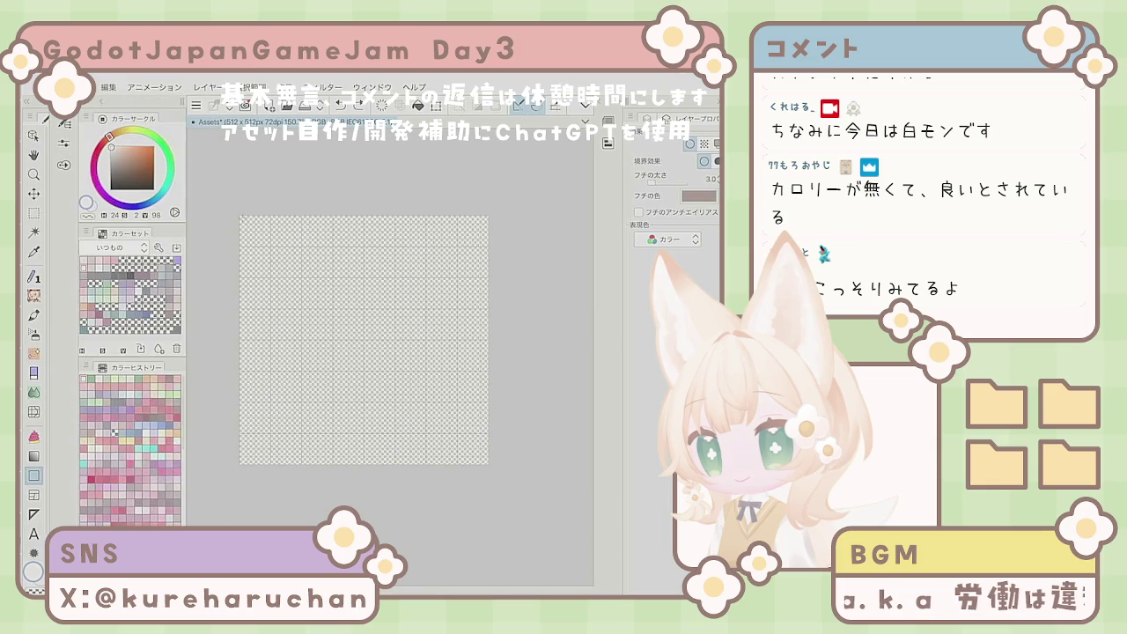
pyautogui.moveTo(242, 217)
pyautogui.mouseDown()
pyautogui.moveTo(422, 366)
pyautogui.moveTo(465, 452)
pyautogui.moveTo(487, 464)
pyautogui.mouseUp()
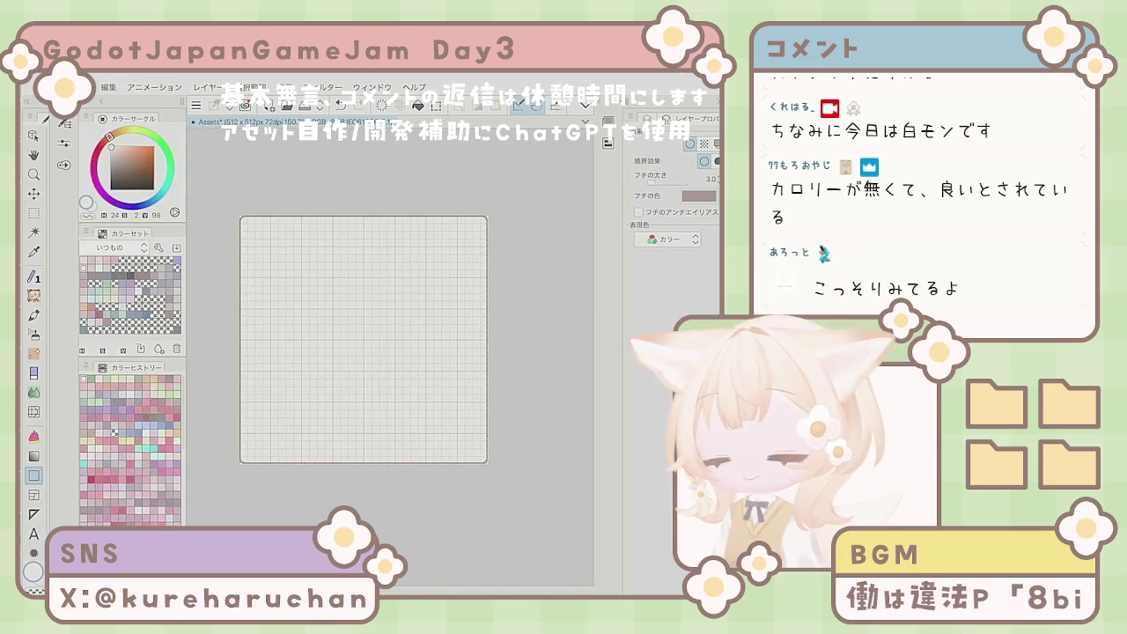
pyautogui.scroll(2, 352, 294)
pyautogui.scroll(-2, 365, 328)
pyautogui.hotkey('ctrl', 'z')
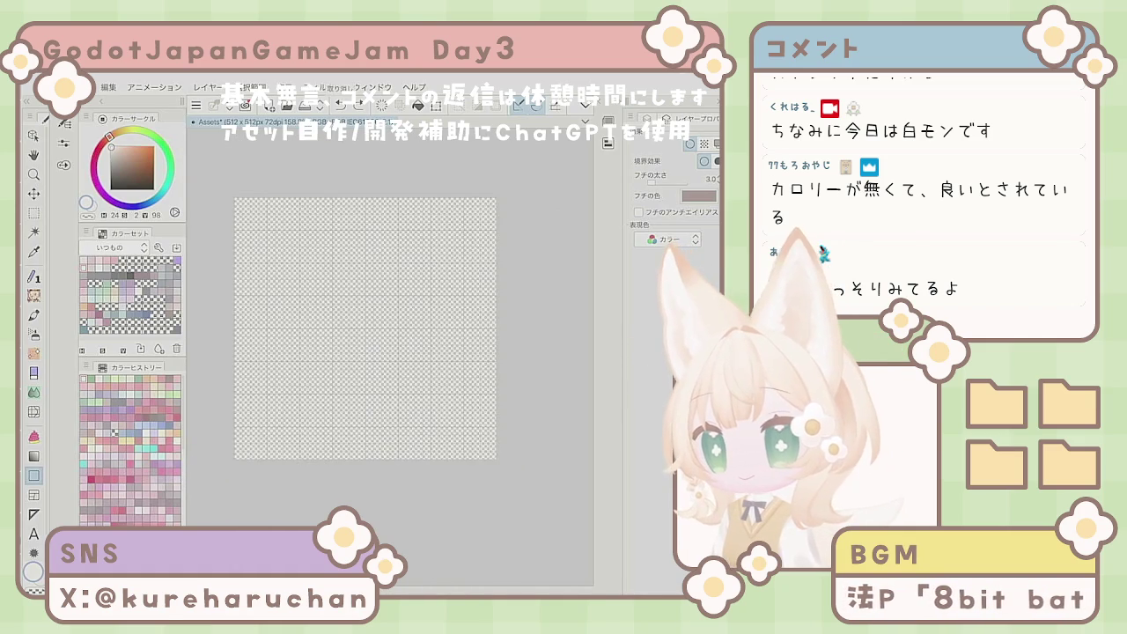
pyautogui.moveTo(237, 201); pyautogui.dragTo(428, 404)
# Step: Undo the test rectangle and fix the rectangle size at 500 by 500
pyautogui.click(341, 105)
pyautogui.click(65, 142)
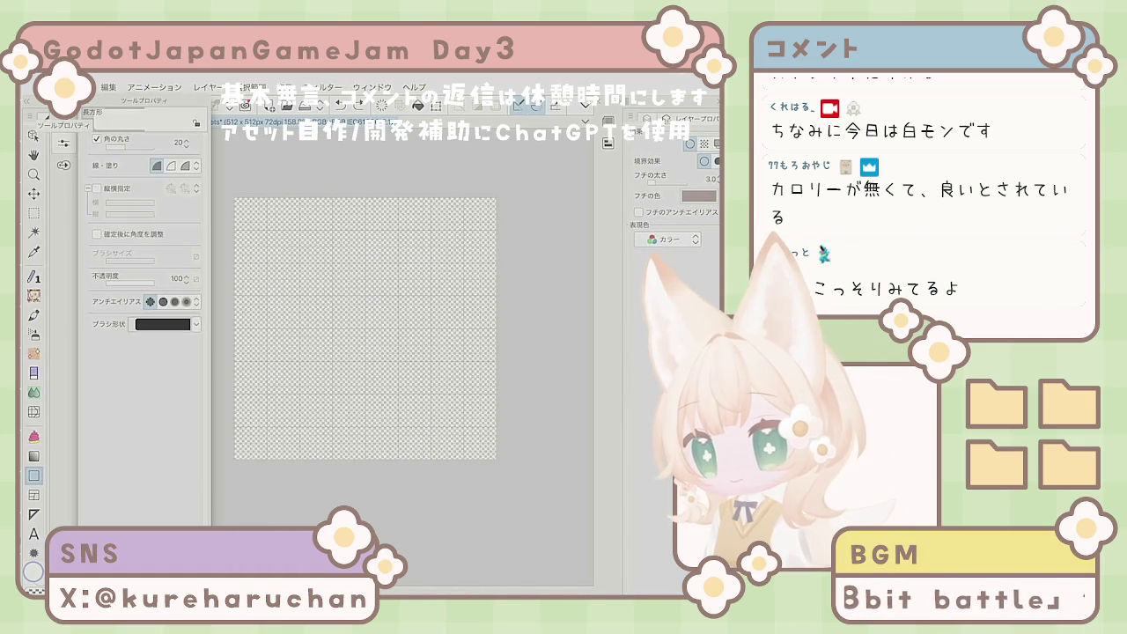
pyautogui.click(96, 187)
pyautogui.write('300')
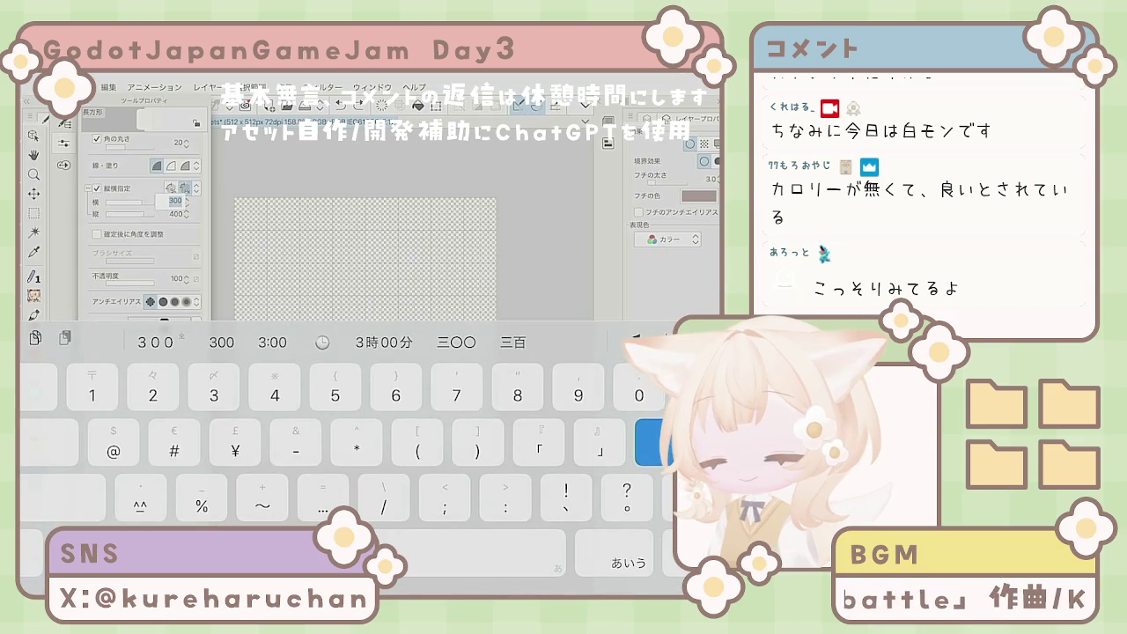
pyautogui.write('5')
pyautogui.write('500')
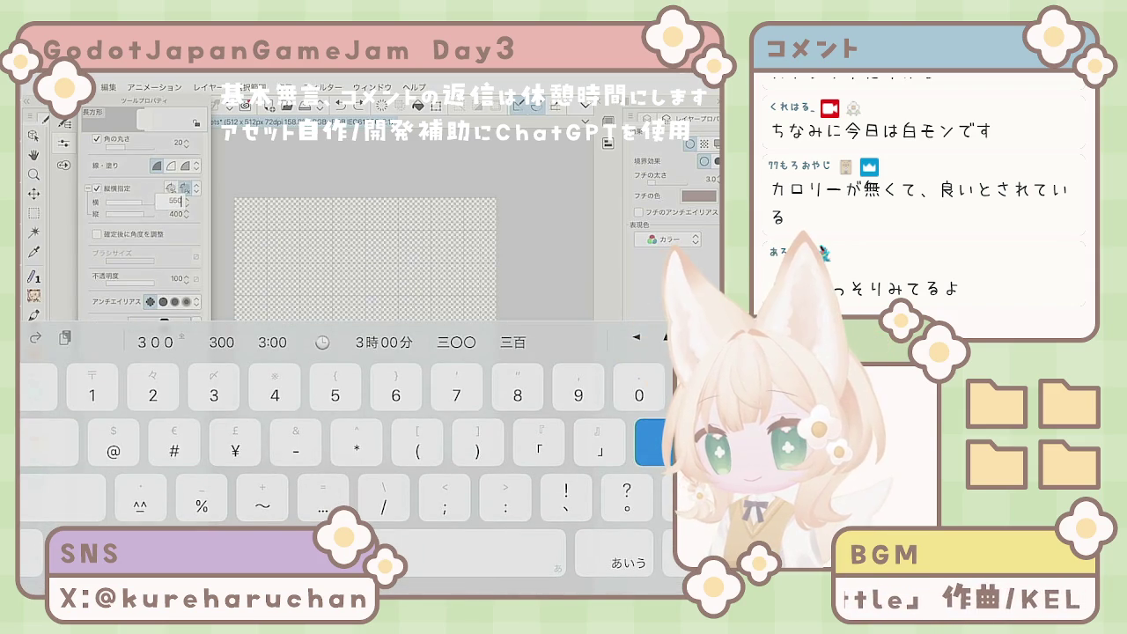
pyautogui.press('BackSpace')
pyautogui.press('BackSpace')
pyautogui.press('BackSpace')
pyautogui.write('00')
pyautogui.press('Return')
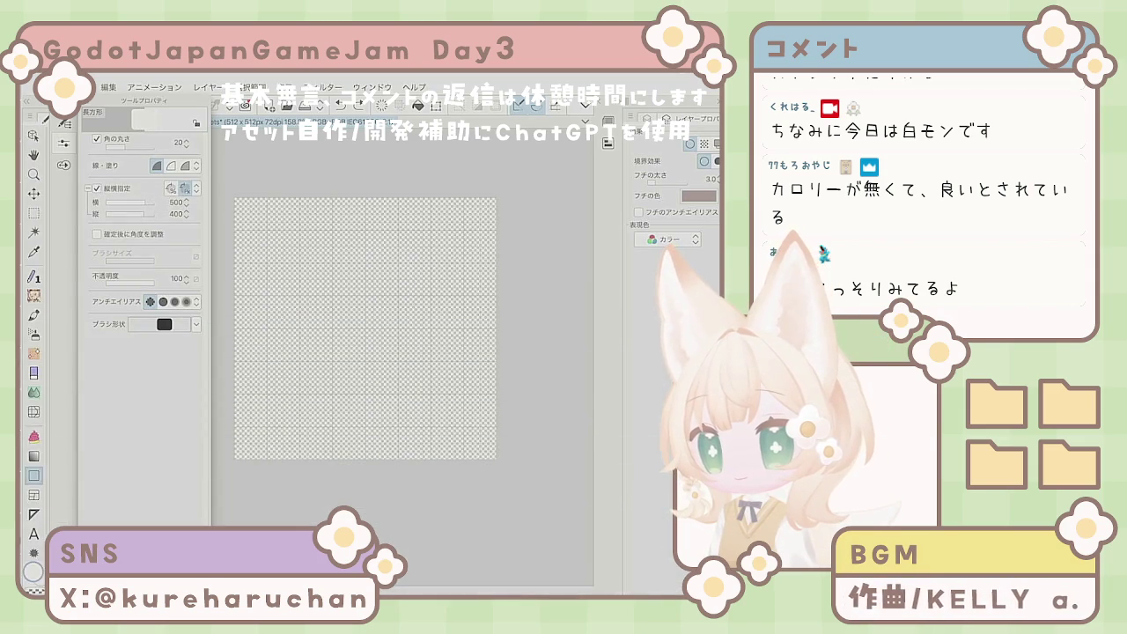
pyautogui.click(176, 213)
pyautogui.write('500')
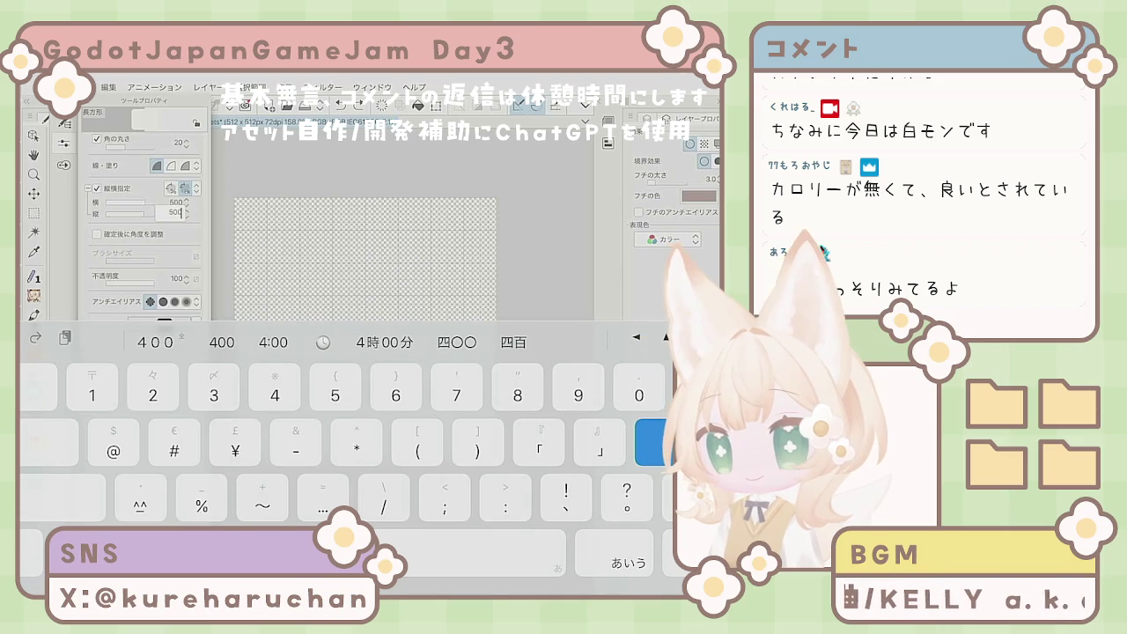
pyautogui.press('Return')
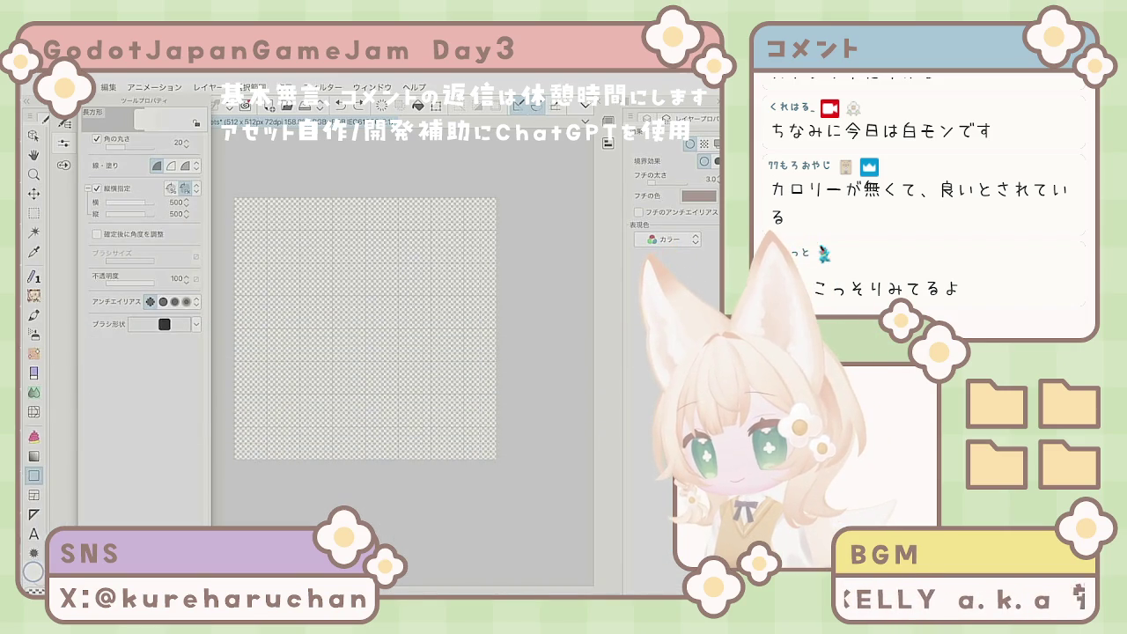
# Step: Draw a 500×500 rounded rectangle filling nearly the whole canvas
pyautogui.click(64, 124)
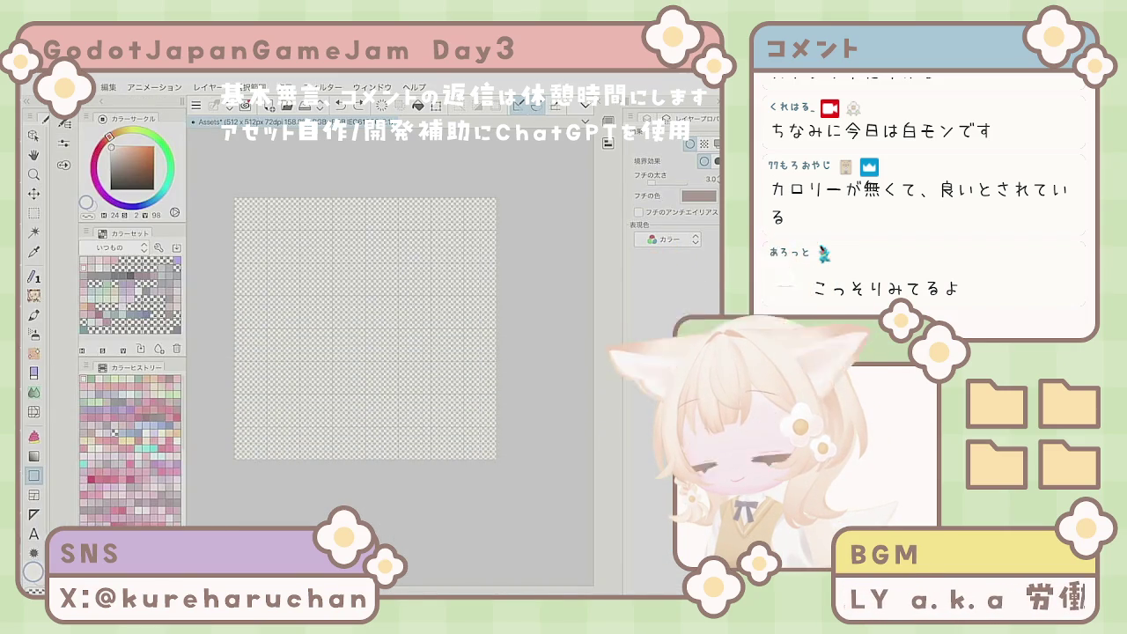
pyautogui.click(65, 124)
pyautogui.click(64, 124)
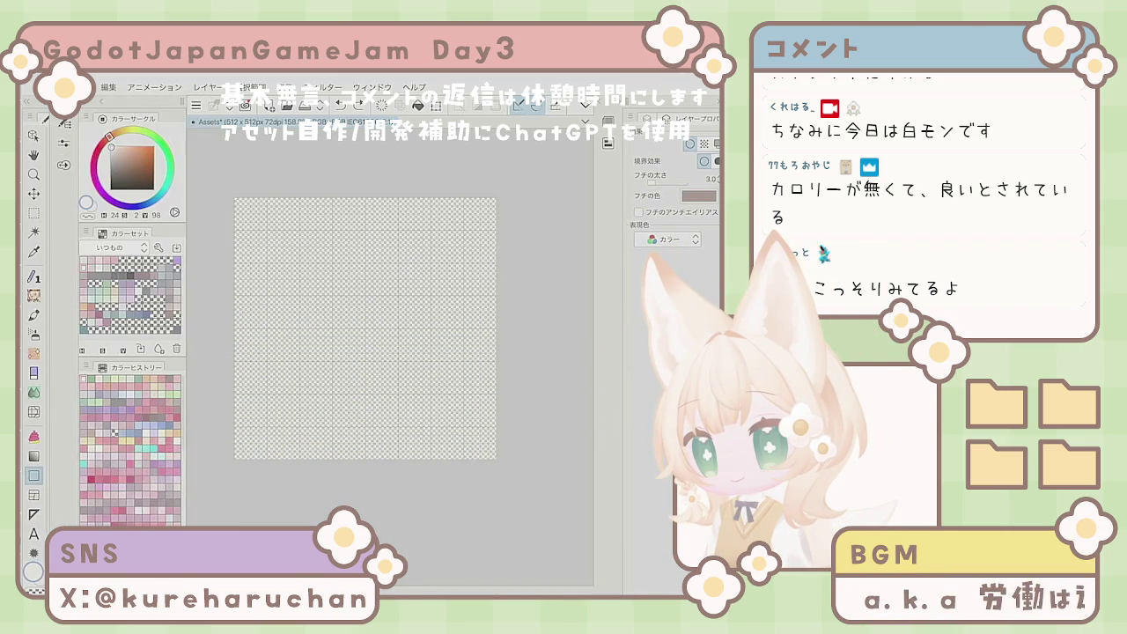
pyautogui.moveTo(236, 199); pyautogui.dragTo(494, 456)
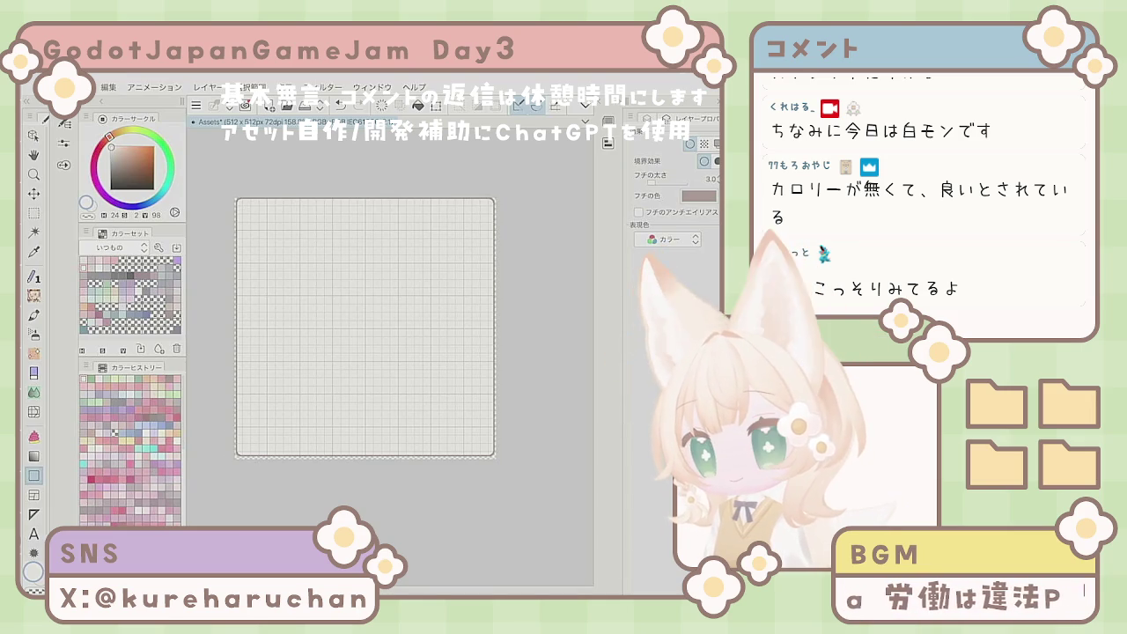
# Step: Undo and redo the rounded rectangle to compare, keeping it on the canvas
pyautogui.scroll(2, 366, 325)
pyautogui.hotkey('ctrl', 'z')
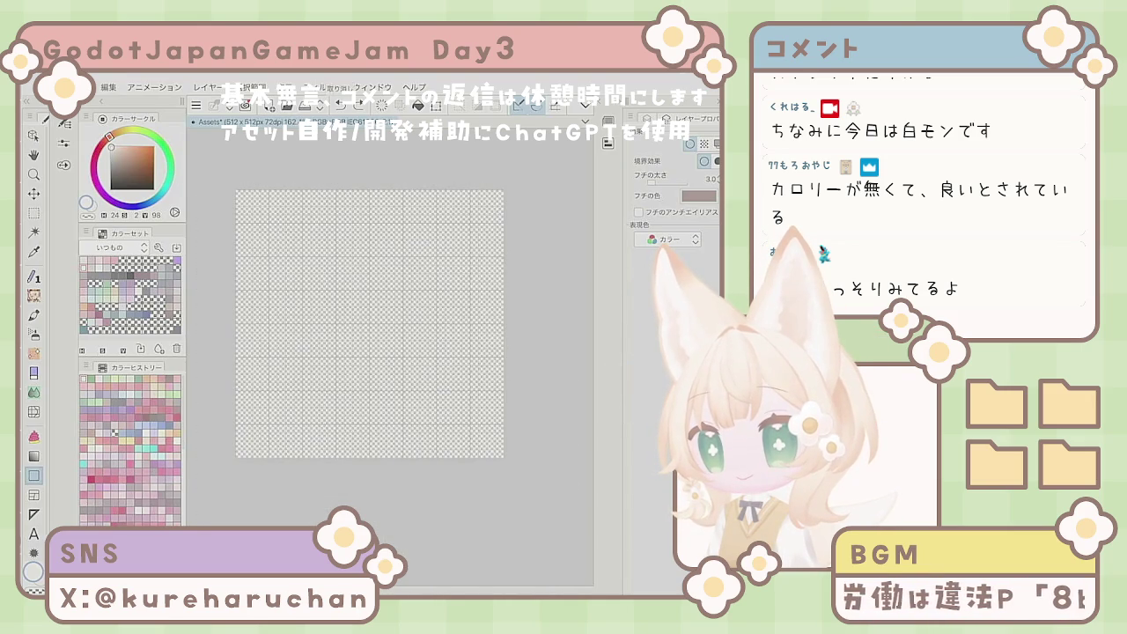
pyautogui.hotkey('ctrl', 'y')
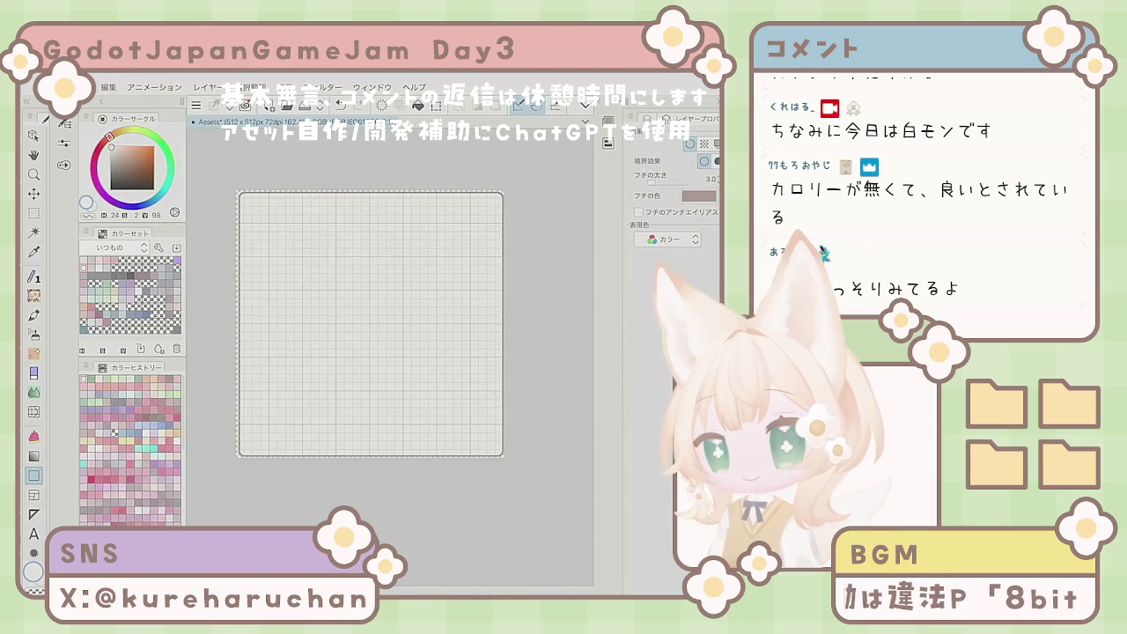
pyautogui.hotkey('ctrl', 'z')
pyautogui.hotkey('ctrl', 'y')
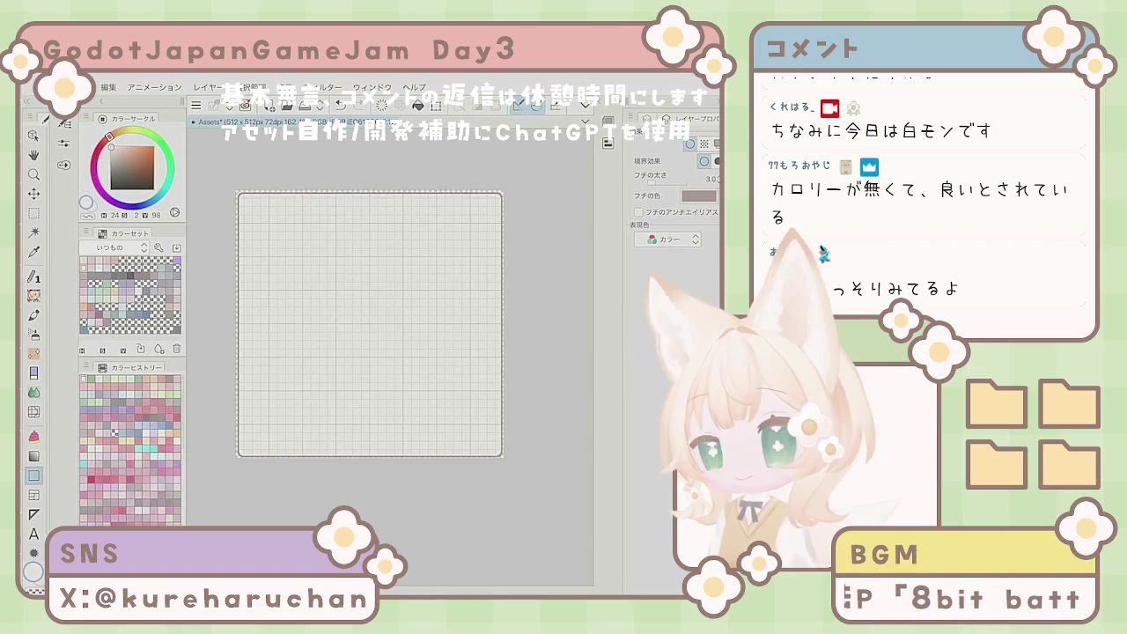
# Step: Switch to the Move Layer tool, then back to the Pen, and zoom the canvas
pyautogui.press('k')
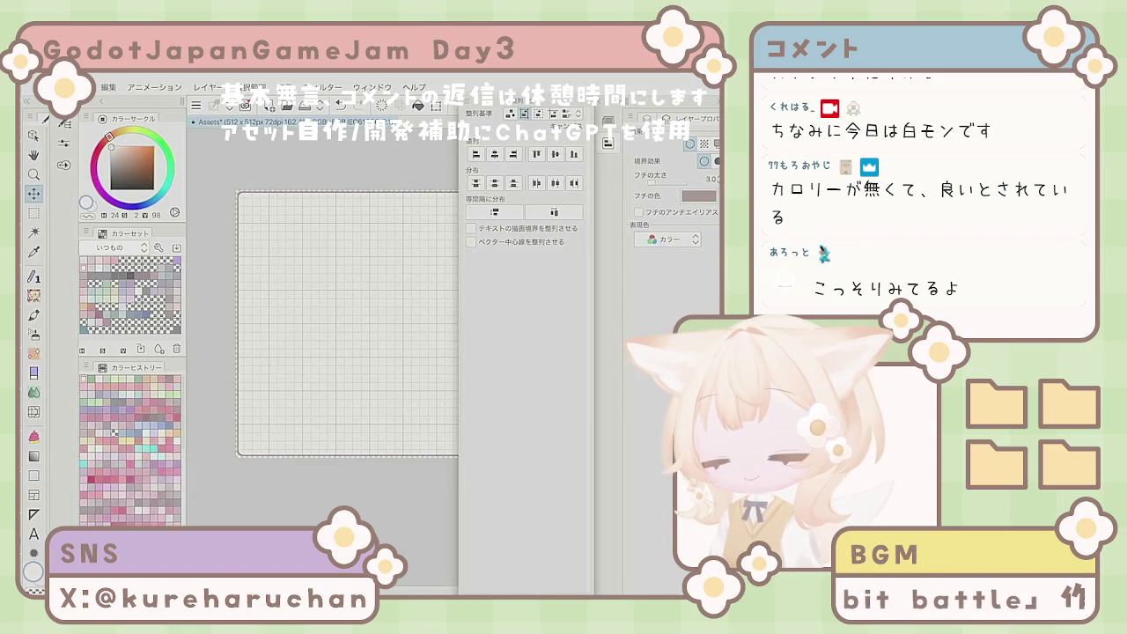
pyautogui.press('p')
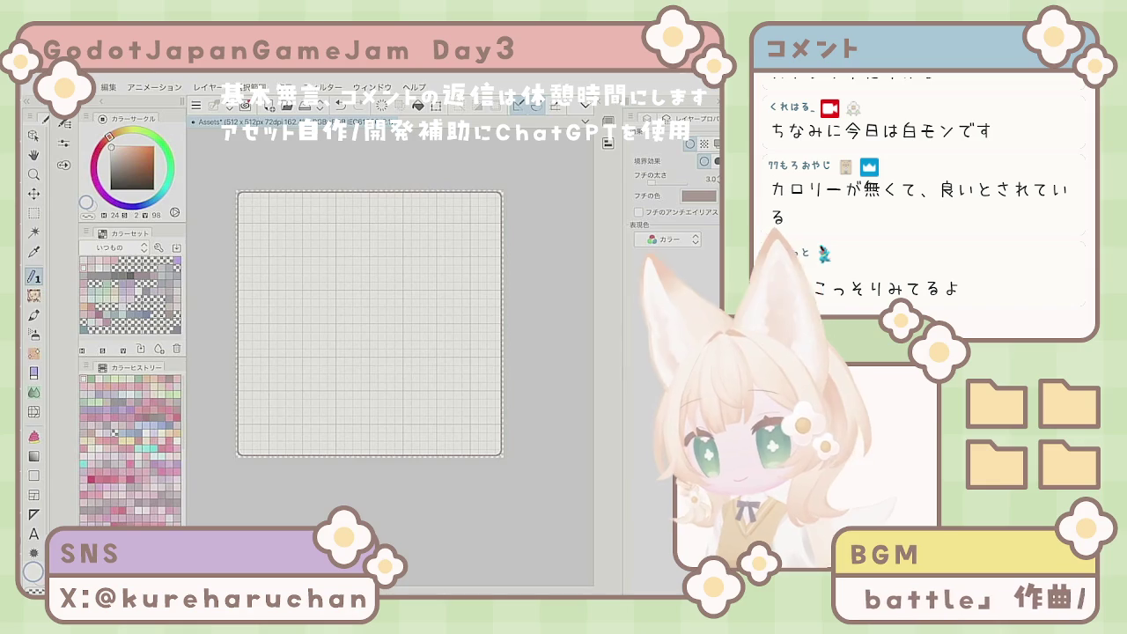
pyautogui.scroll(5, 388, 353)
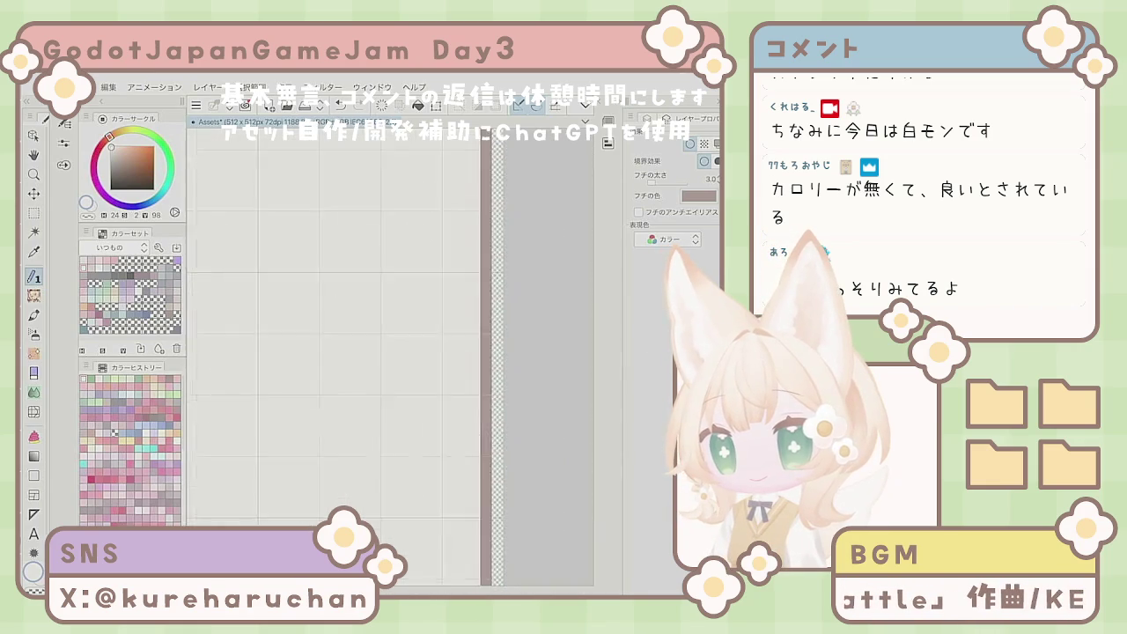
pyautogui.scroll(-4, 528, 352)
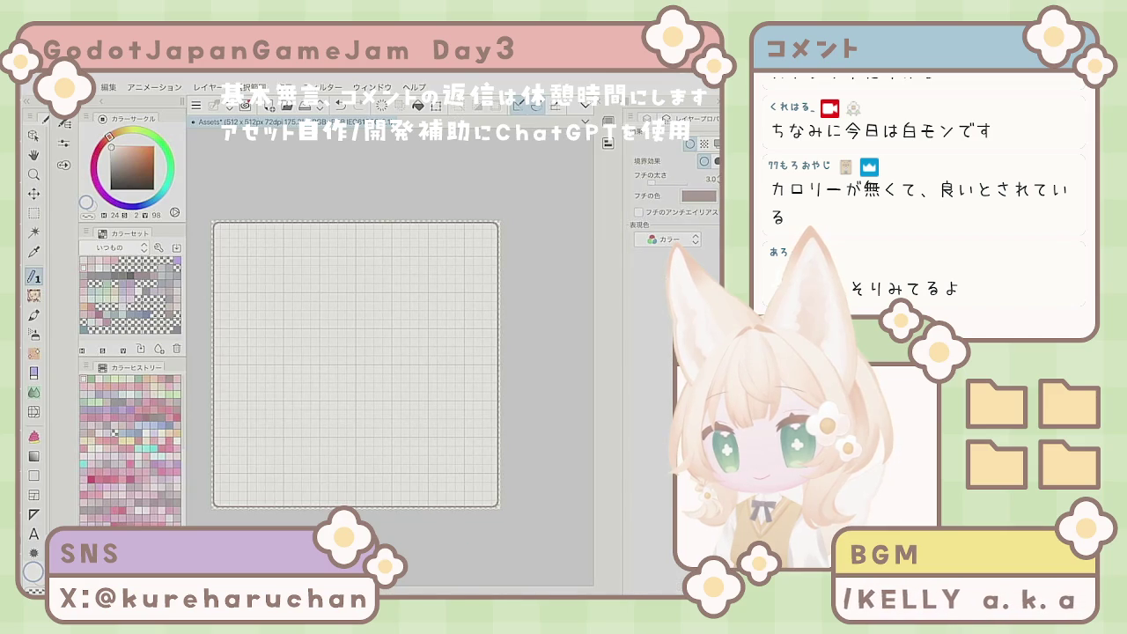
pyautogui.scroll(-2, 355, 363)
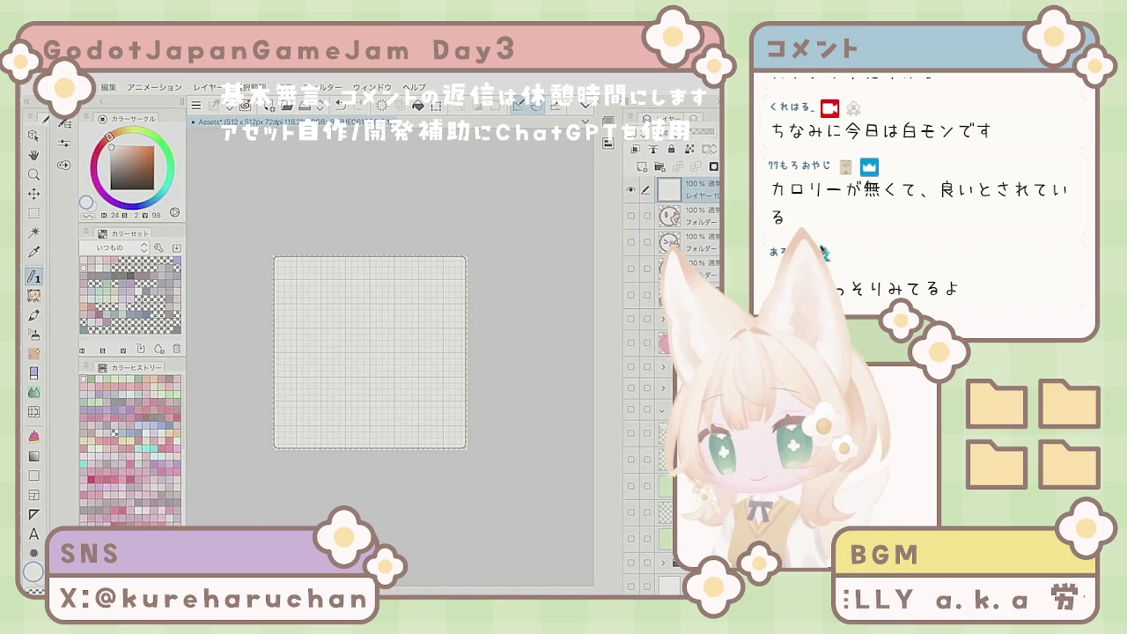
# Step: Duplicate the current layer, then delete a layer and restore it with undo
pyautogui.rightClick(647, 199)
pyautogui.click(616, 290)
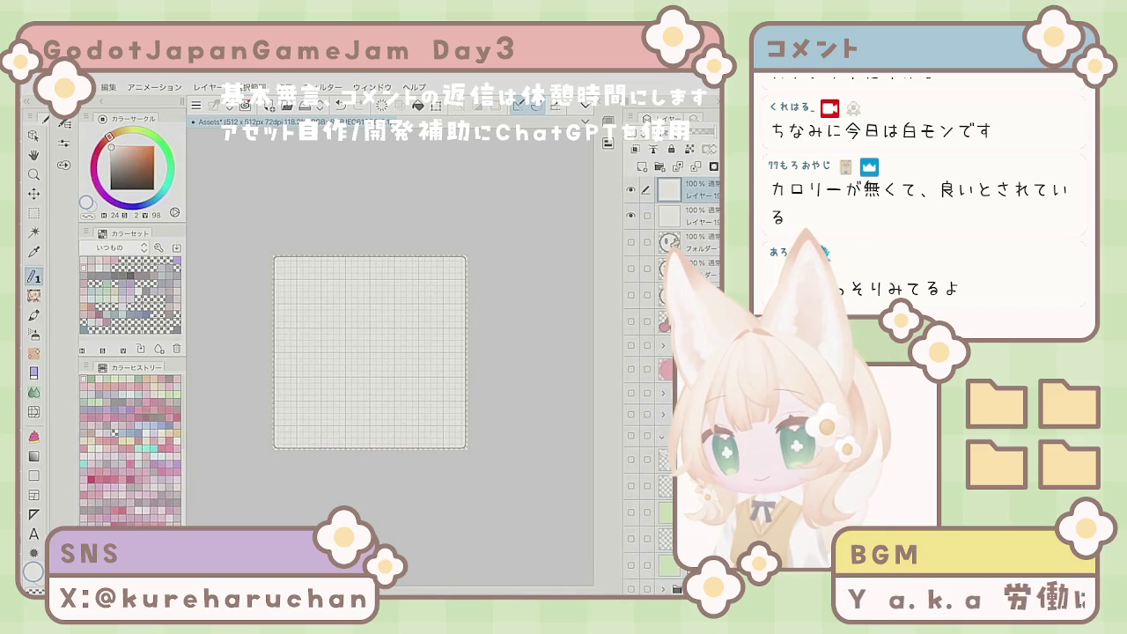
pyautogui.press('Delete')
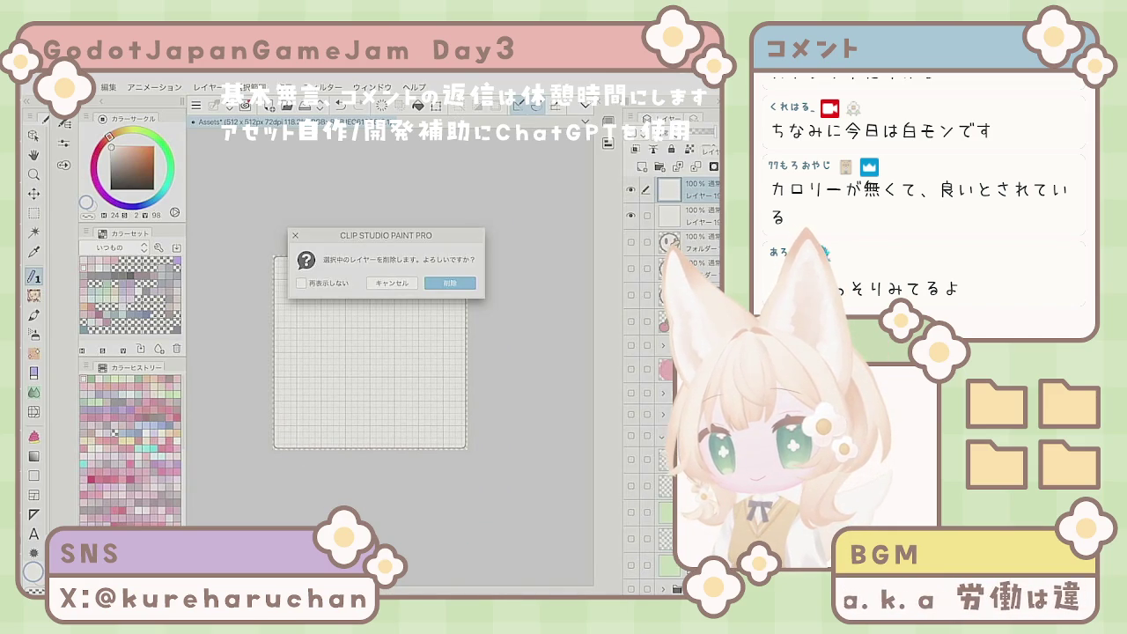
pyautogui.press('Return')
pyautogui.hotkey('ctrl', 'z')
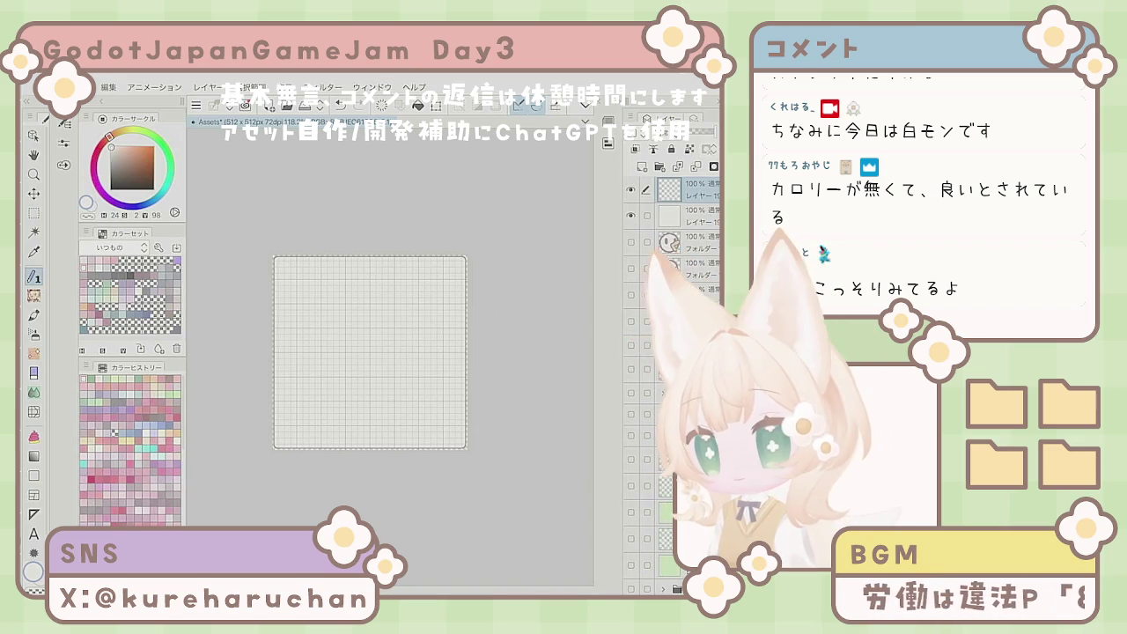
# Step: Draw two trial strokes on the canvas and undo each, leaving the canvas blank
pyautogui.moveTo(327, 352); pyautogui.dragTo(414, 324)
pyautogui.hotkey('ctrl', 'z')
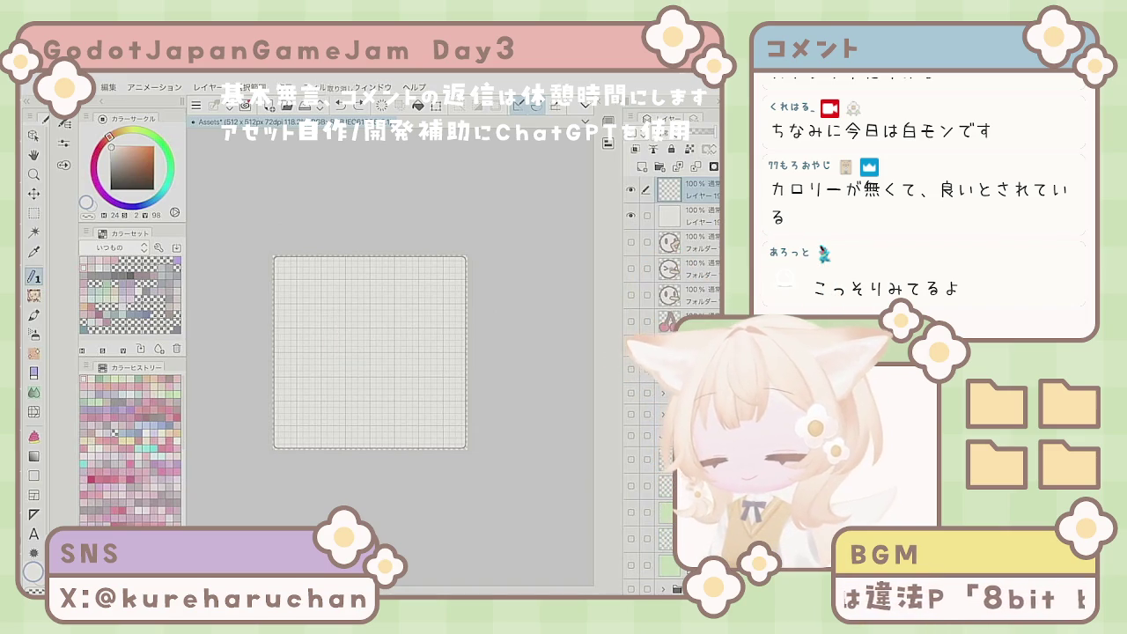
pyautogui.scroll(4, 327, 276)
pyautogui.scroll(-1, 398, 409)
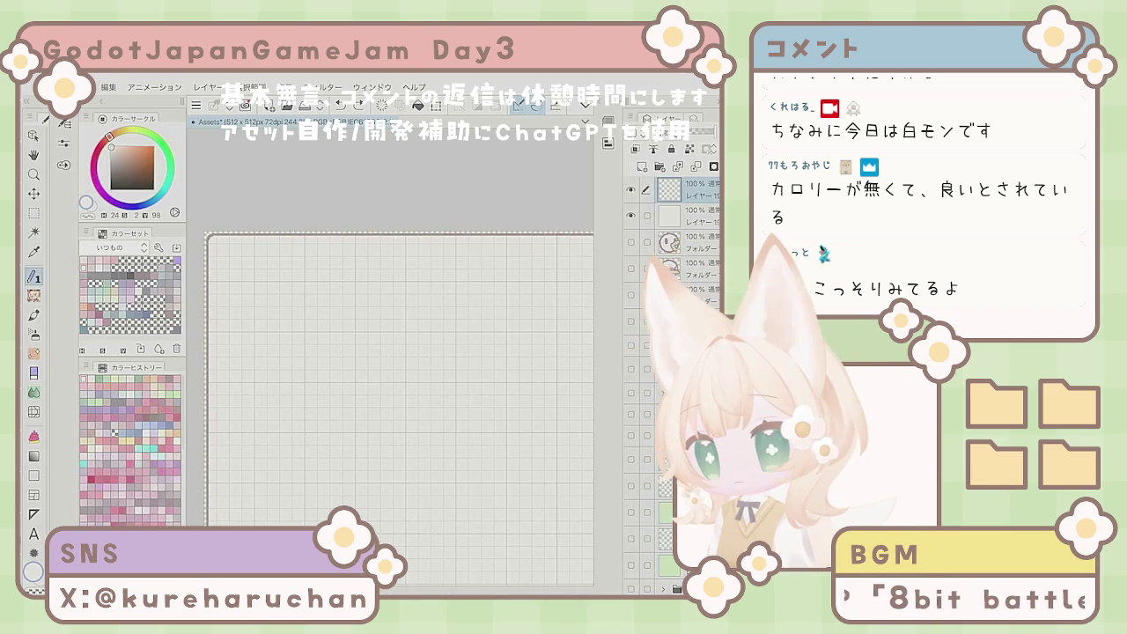
pyautogui.scroll(-1, 398, 409)
pyautogui.scroll(-3, 398, 409)
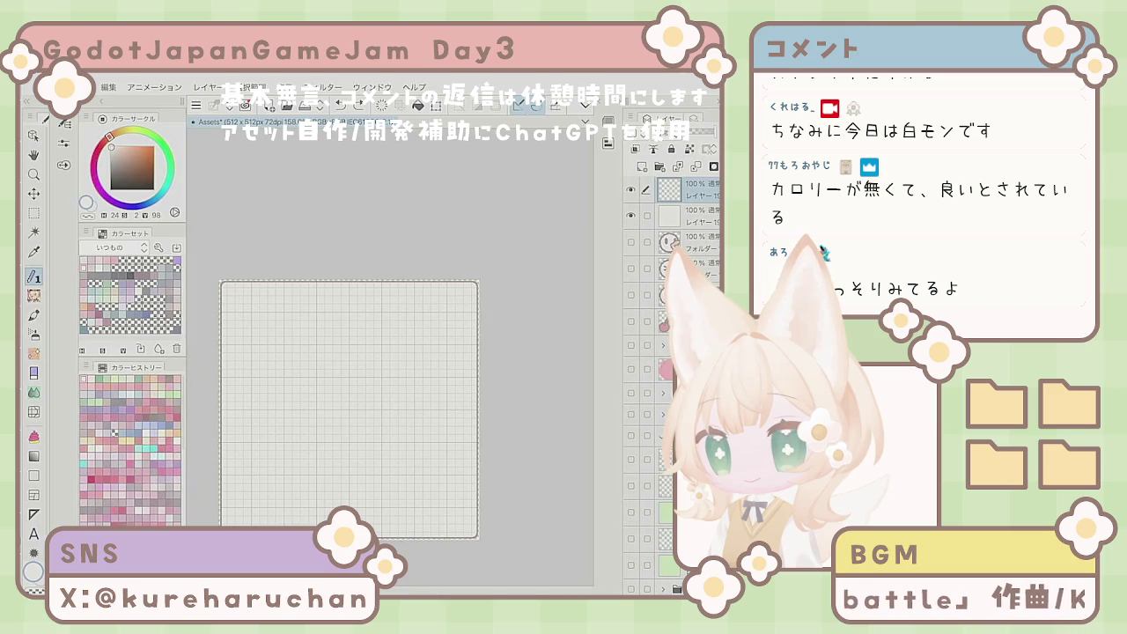
pyautogui.scroll(4, 398, 408)
pyautogui.moveTo(280, 302)
pyautogui.mouseDown()
pyautogui.moveTo(333, 300)
pyautogui.moveTo(309, 352)
pyautogui.moveTo(290, 348)
pyautogui.moveTo(327, 350)
pyautogui.mouseUp()
pyautogui.hotkey('ctrl', 'z')
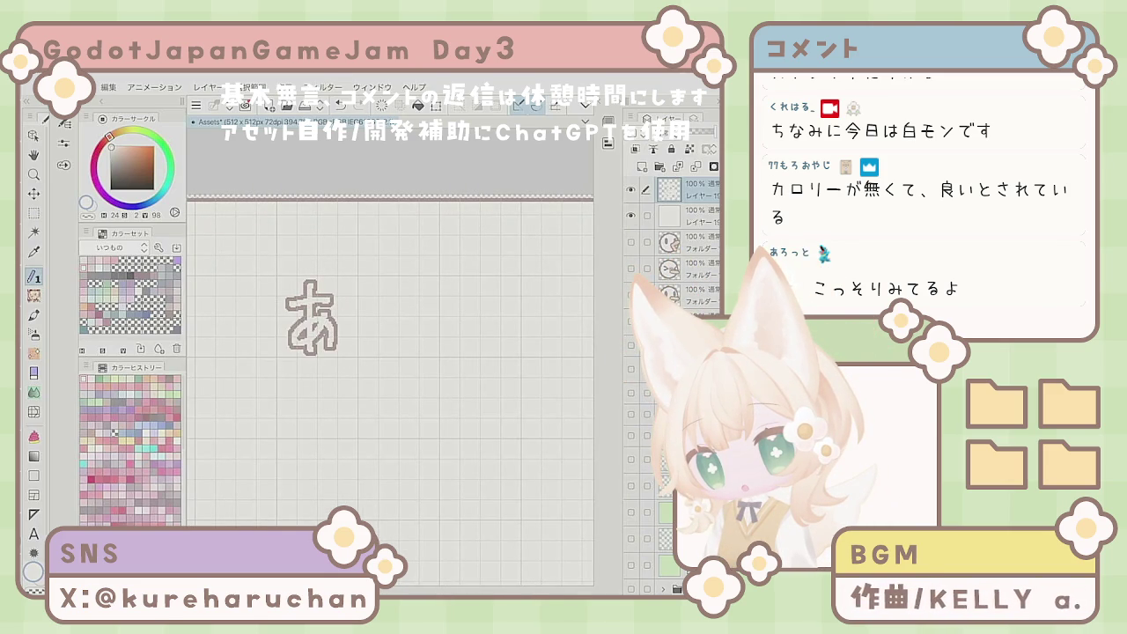
pyautogui.hotkey('ctrl', 'z')
pyautogui.click(64, 145)
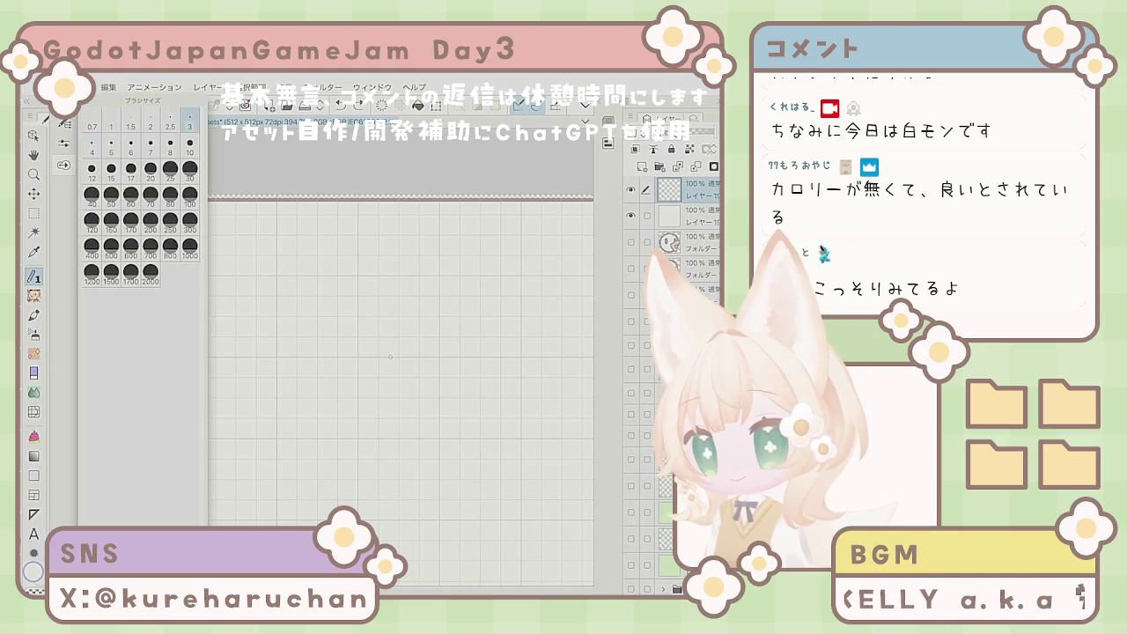
pyautogui.click(64, 145)
pyautogui.moveTo(287, 312)
pyautogui.mouseDown()
pyautogui.moveTo(346, 301)
pyautogui.moveTo(315, 354)
pyautogui.mouseUp()
pyautogui.moveTo(326, 308); pyautogui.dragTo(335, 350)
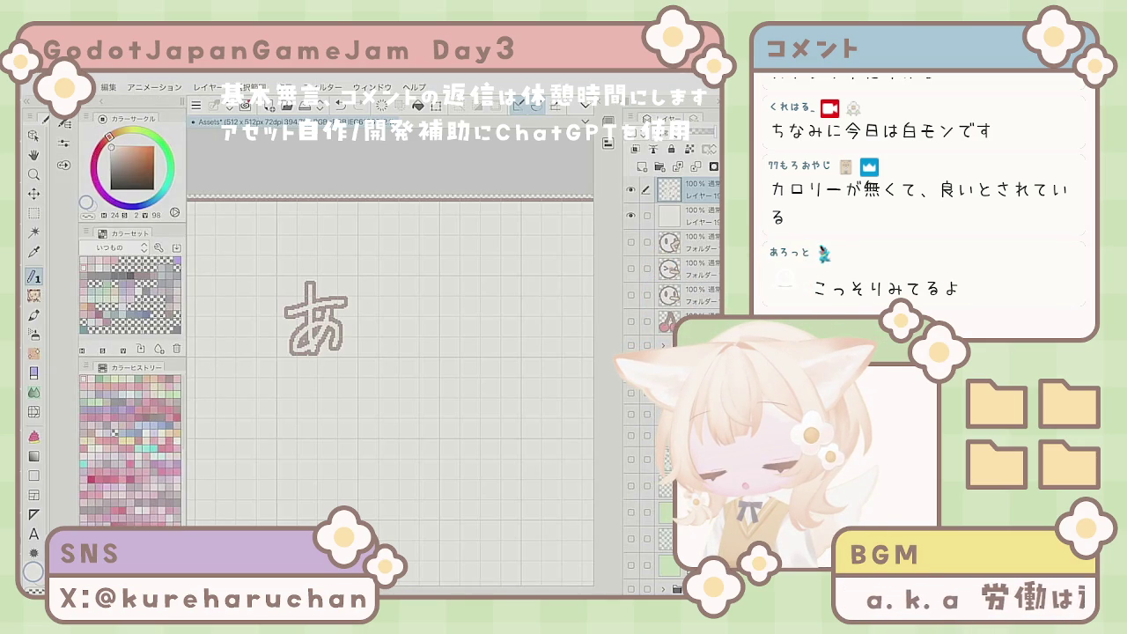
pyautogui.press('Delete')
pyautogui.moveTo(285, 305)
pyautogui.mouseDown()
pyautogui.moveTo(348, 302)
pyautogui.moveTo(317, 359)
pyautogui.mouseUp()
pyautogui.moveTo(338, 308)
pyautogui.mouseDown()
pyautogui.moveTo(293, 360)
pyautogui.moveTo(341, 356)
pyautogui.mouseUp()
pyautogui.moveTo(375, 301)
pyautogui.mouseDown()
pyautogui.moveTo(393, 343)
pyautogui.moveTo(432, 354)
pyautogui.mouseUp()
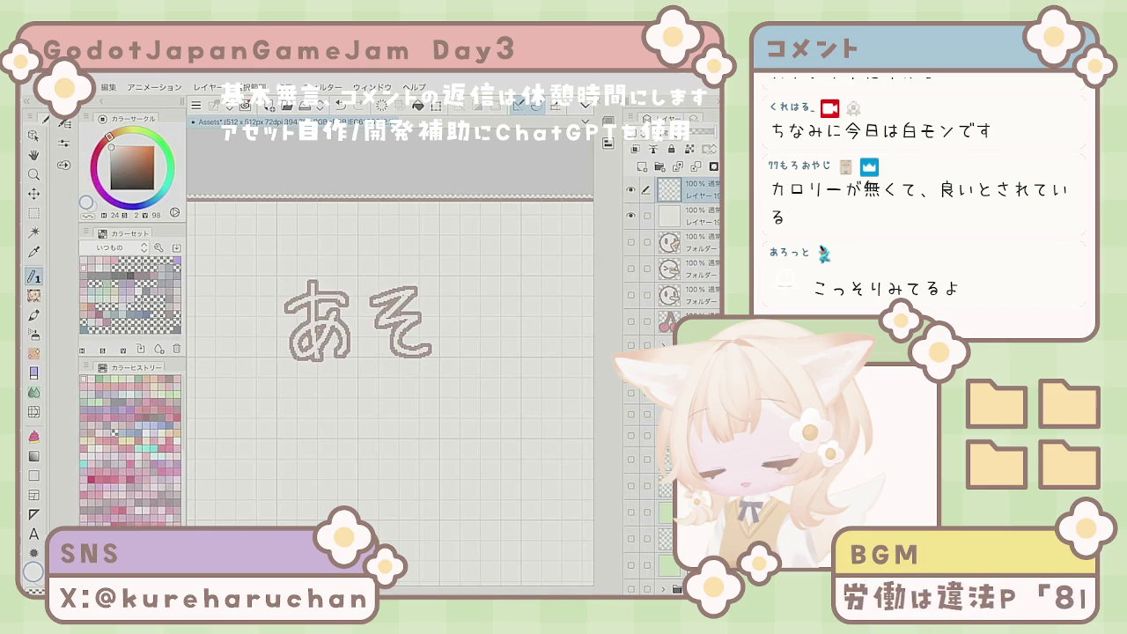
pyautogui.moveTo(449, 305)
pyautogui.mouseDown()
pyautogui.moveTo(468, 349)
pyautogui.moveTo(514, 345)
pyautogui.mouseUp()
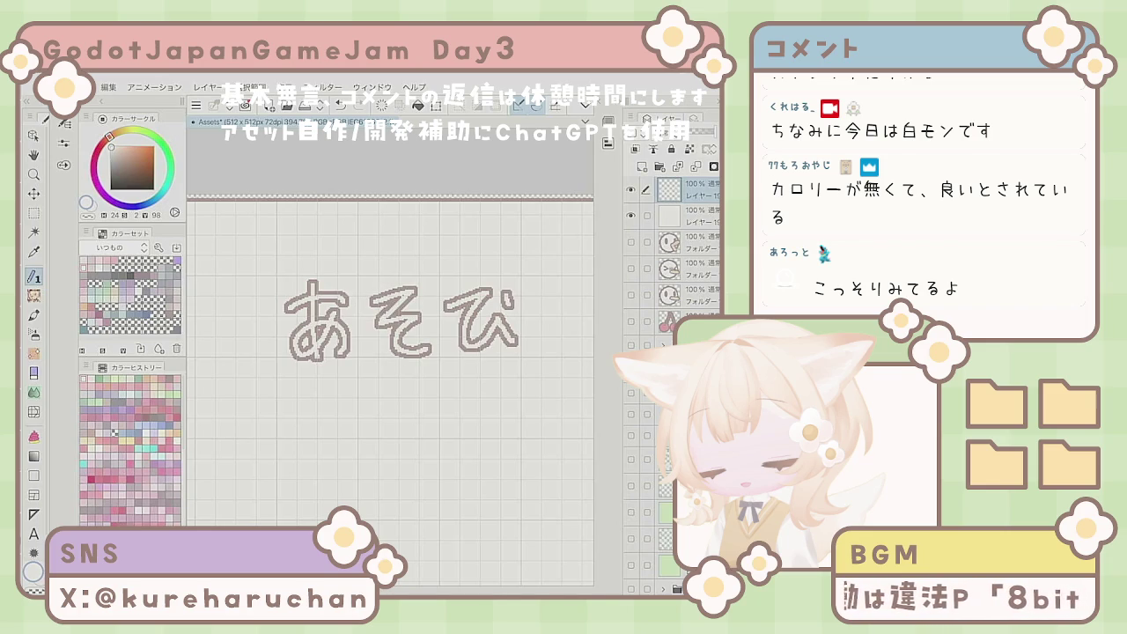
pyautogui.scroll(-3, 390, 387)
pyautogui.moveTo(411, 346)
pyautogui.mouseDown()
pyautogui.moveTo(449, 346)
pyautogui.moveTo(419, 363)
pyautogui.mouseUp()
pyautogui.moveTo(445, 308); pyautogui.dragTo(465, 336)
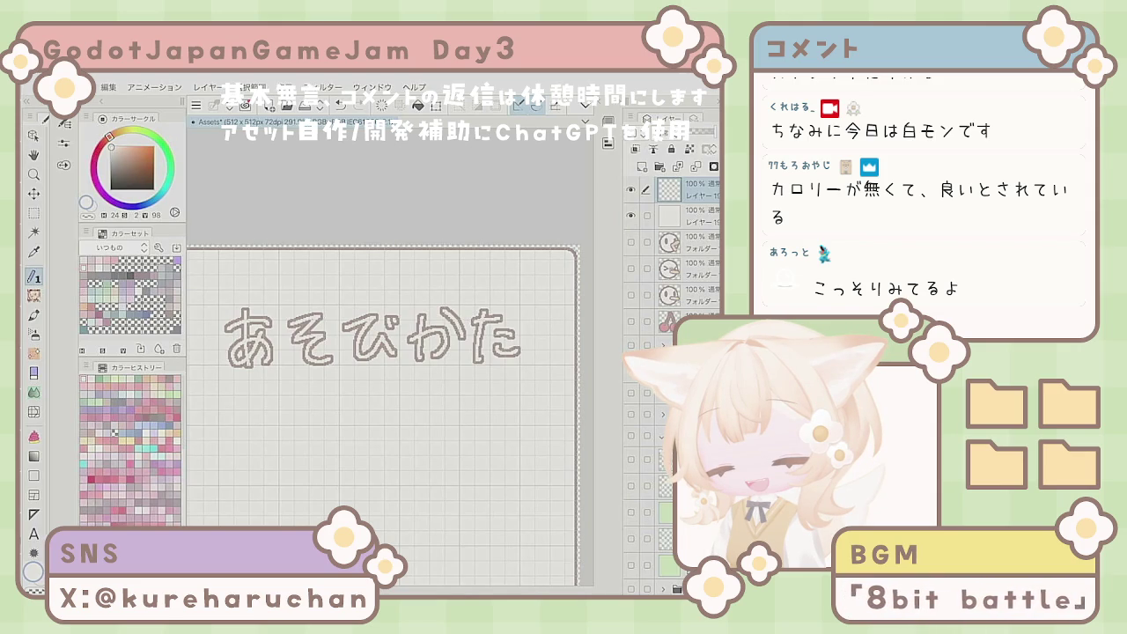
pyautogui.scroll(-3, 366, 414)
pyautogui.scroll(2, 365, 414)
pyautogui.press('Delete')
pyautogui.moveTo(286, 302)
pyautogui.mouseDown()
pyautogui.moveTo(315, 298)
pyautogui.moveTo(299, 329)
pyautogui.mouseUp()
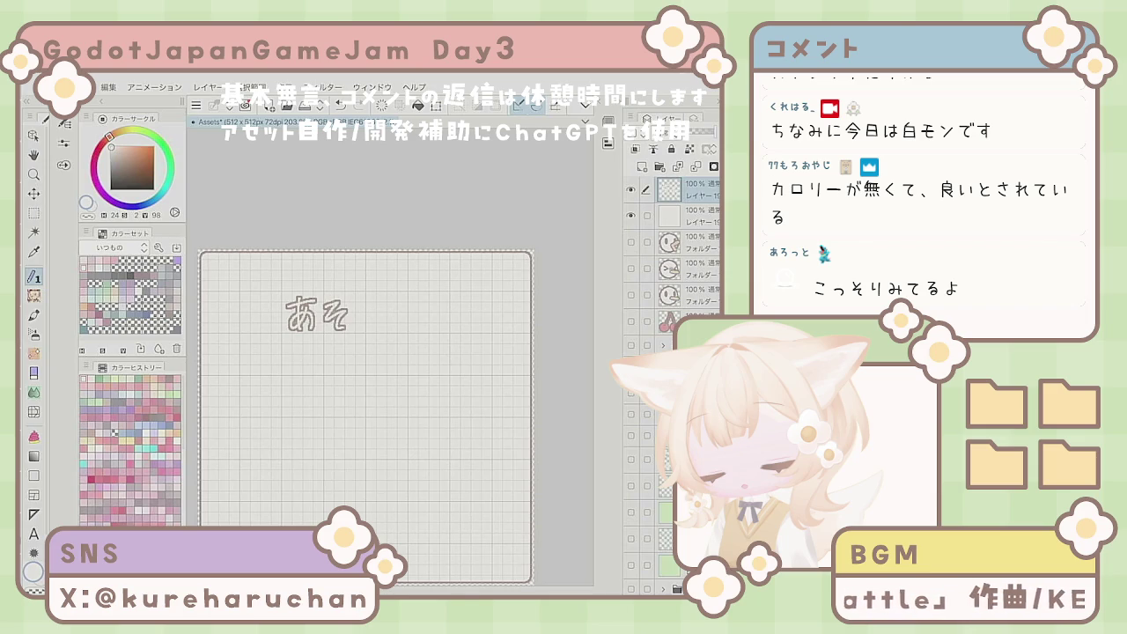
pyautogui.press('Delete')
pyautogui.moveTo(286, 305)
pyautogui.mouseDown()
pyautogui.moveTo(323, 298)
pyautogui.moveTo(300, 333)
pyautogui.moveTo(290, 304)
pyautogui.moveTo(319, 301)
pyautogui.mouseUp()
pyautogui.press('Delete')
pyautogui.moveTo(300, 294); pyautogui.dragTo(300, 303)
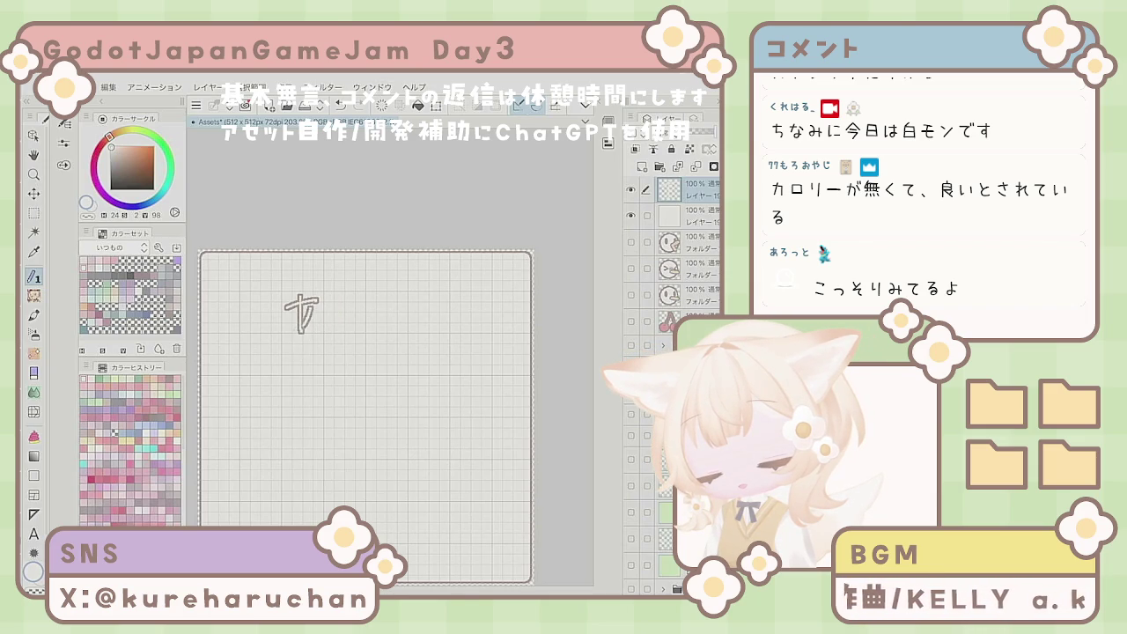
pyautogui.hotkey('ctrl', 'z')
pyautogui.moveTo(310, 308); pyautogui.dragTo(305, 333)
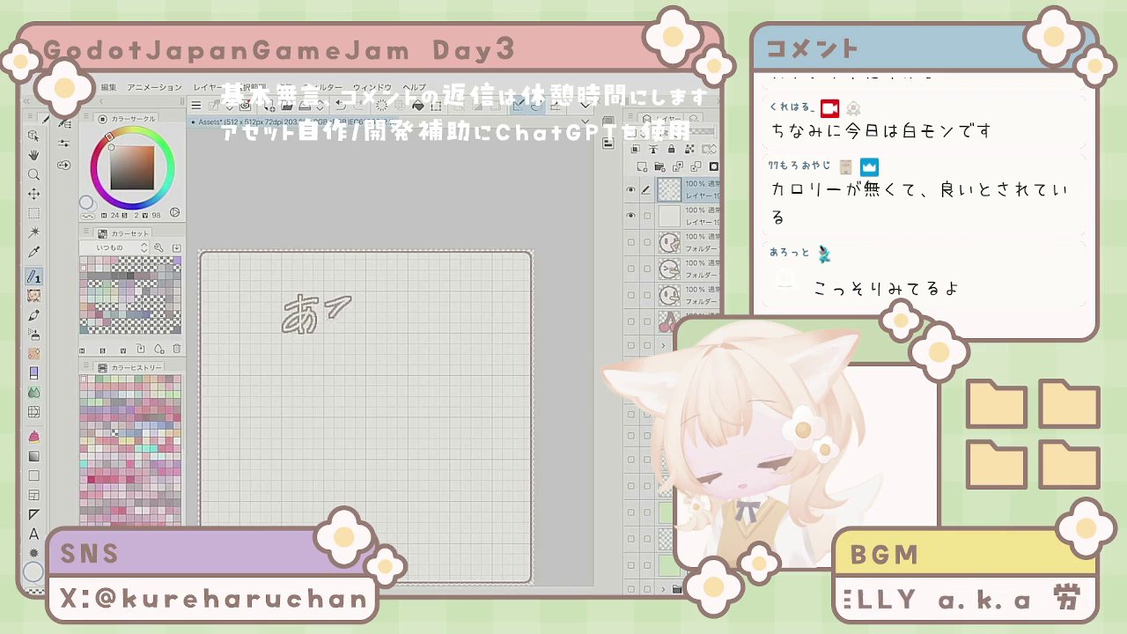
pyautogui.hotkey('ctrl', 'z')
pyautogui.moveTo(333, 303); pyautogui.dragTo(327, 327)
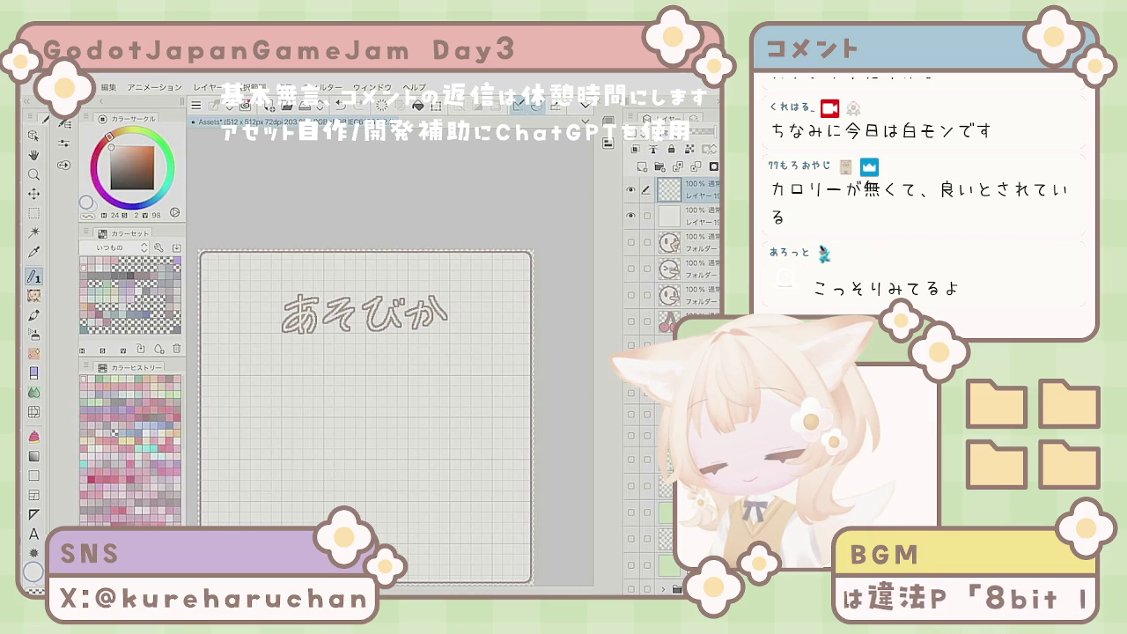
pyautogui.hotkey('ctrl', 'z')
pyautogui.hotkey('ctrl', 'y')
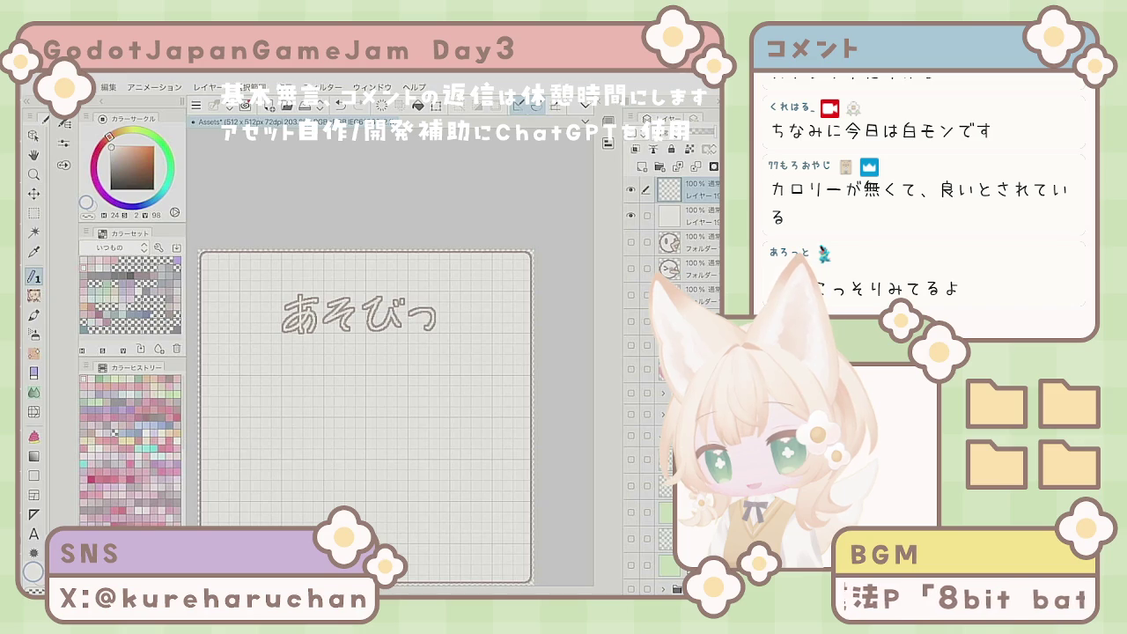
pyautogui.hotkey('ctrl', 'z')
pyautogui.hotkey('ctrl', 'z')
pyautogui.moveTo(406, 312); pyautogui.dragTo(424, 330)
pyautogui.moveTo(418, 302); pyautogui.dragTo(427, 304)
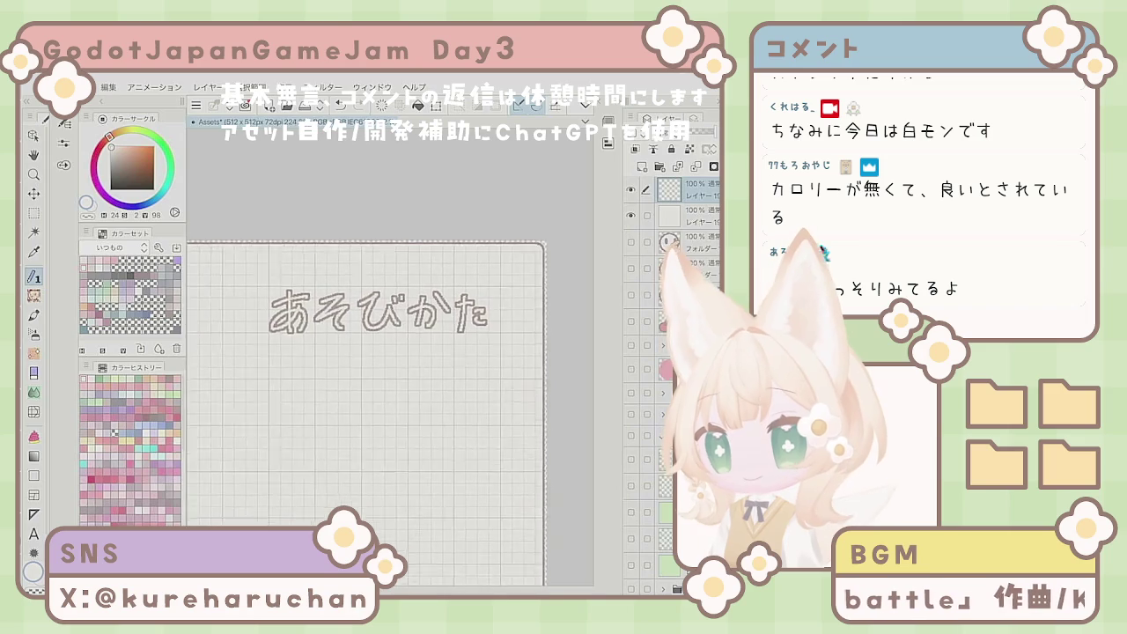
pyautogui.hotkey('ctrl', 'z')
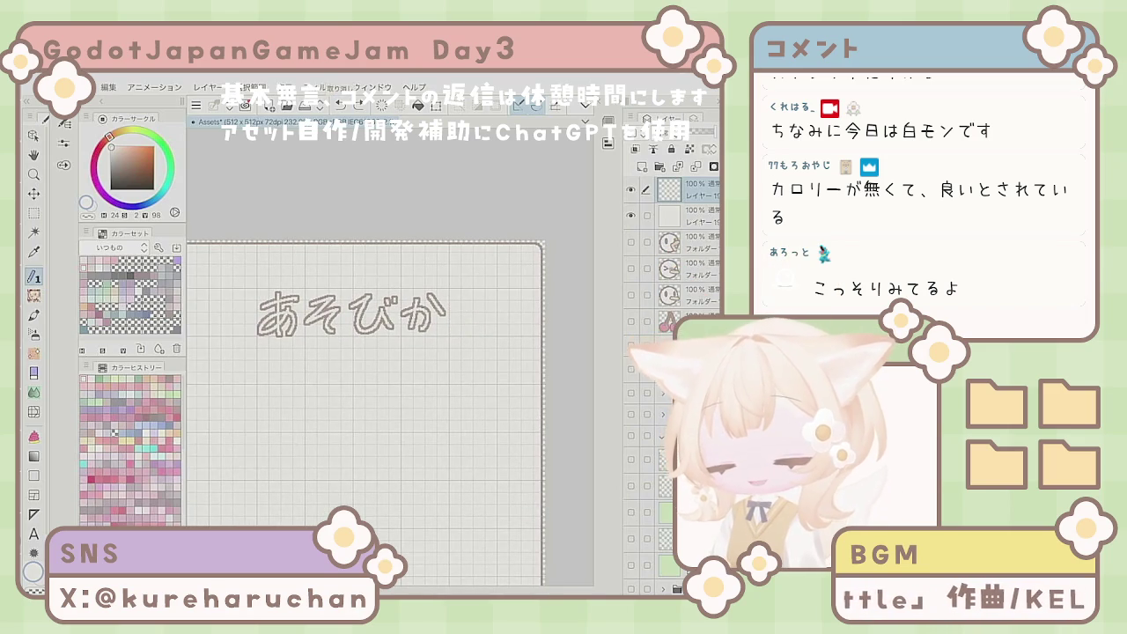
pyautogui.moveTo(452, 301); pyautogui.dragTo(468, 300)
pyautogui.moveTo(460, 294); pyautogui.dragTo(458, 315)
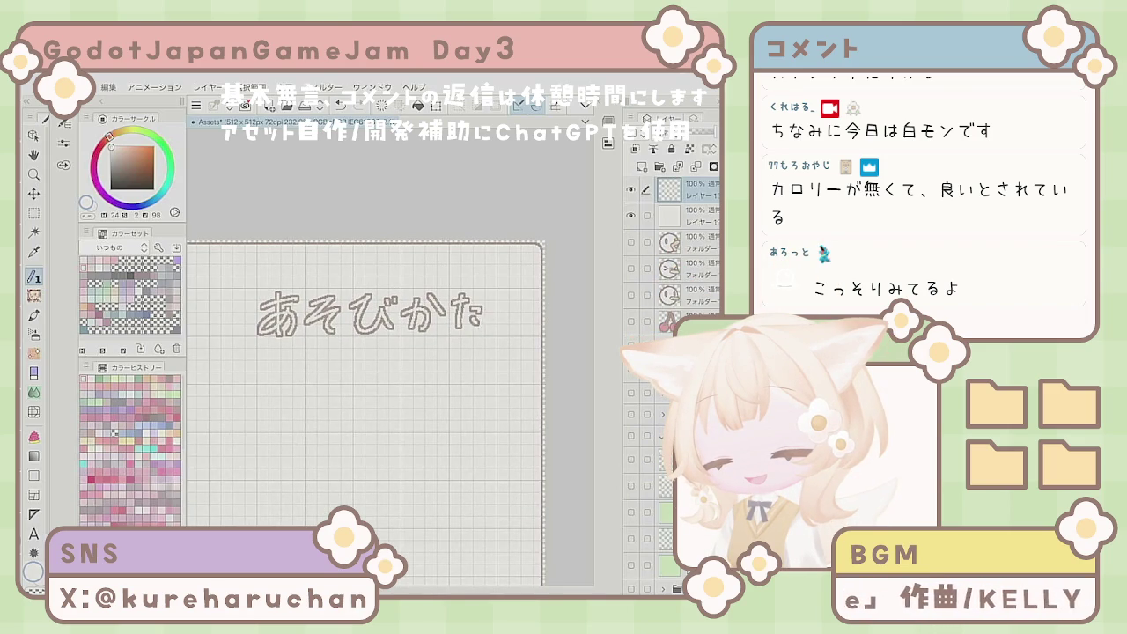
pyautogui.scroll(-5, 361, 414)
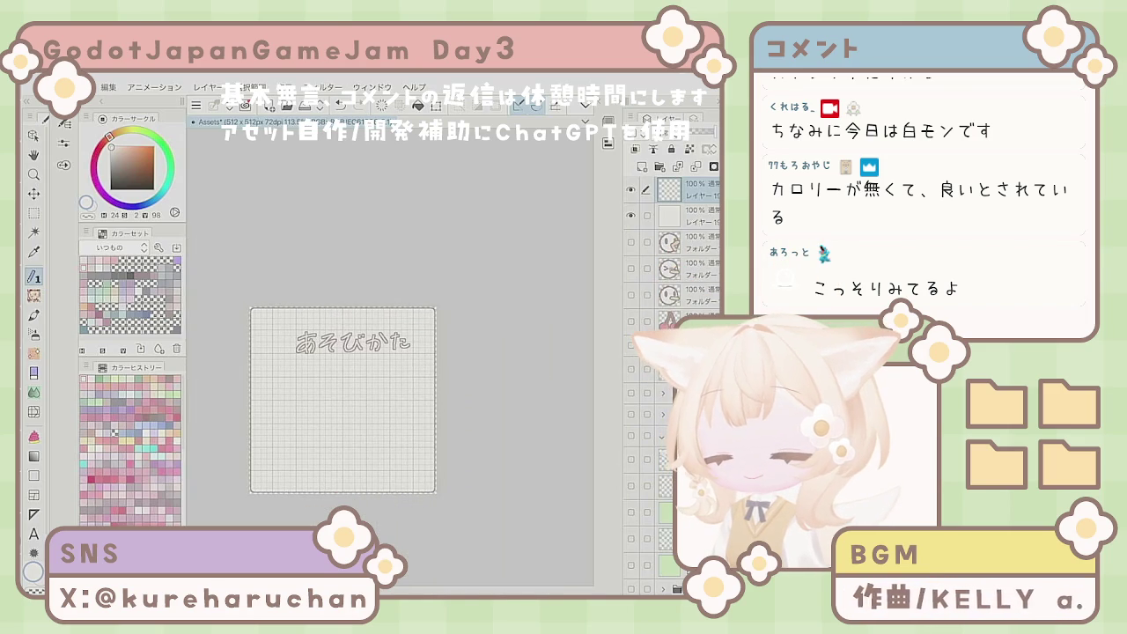
pyautogui.scroll(1, 317, 396)
pyautogui.hotkey('ctrl', 'z')
pyautogui.scroll(3, 339, 392)
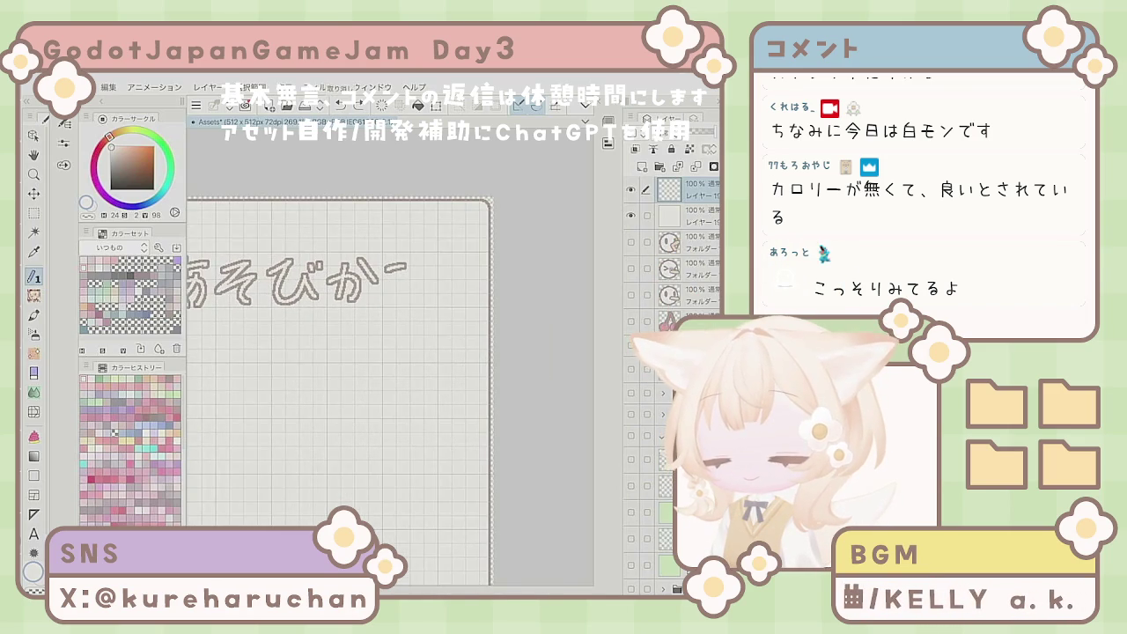
pyautogui.hotkey('ctrl', 'z')
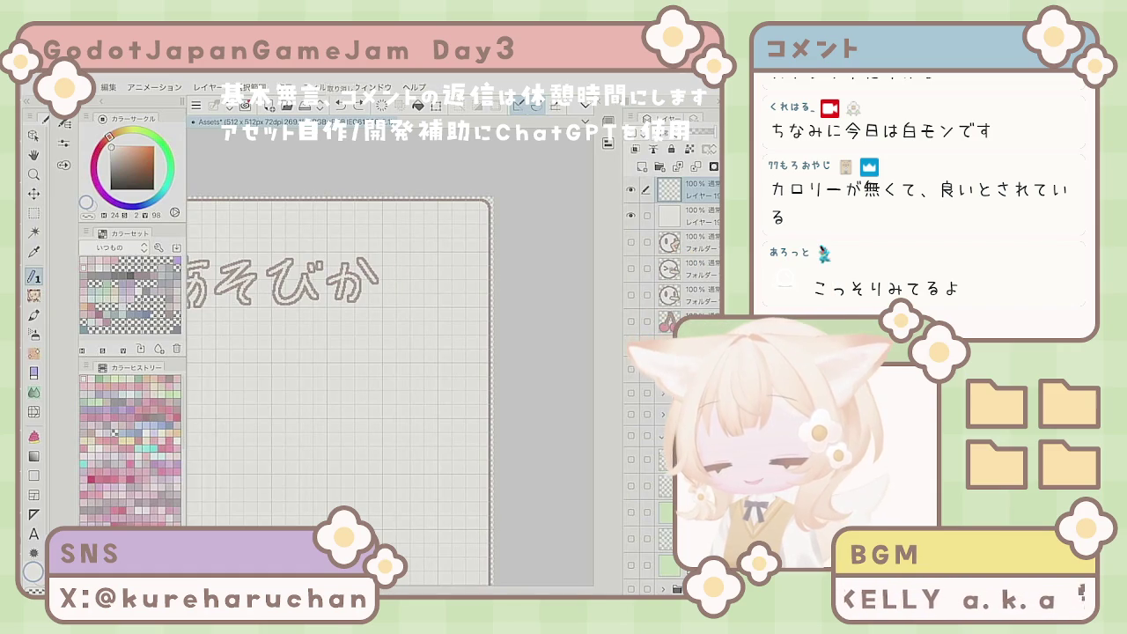
pyautogui.moveTo(397, 258); pyautogui.dragTo(393, 303)
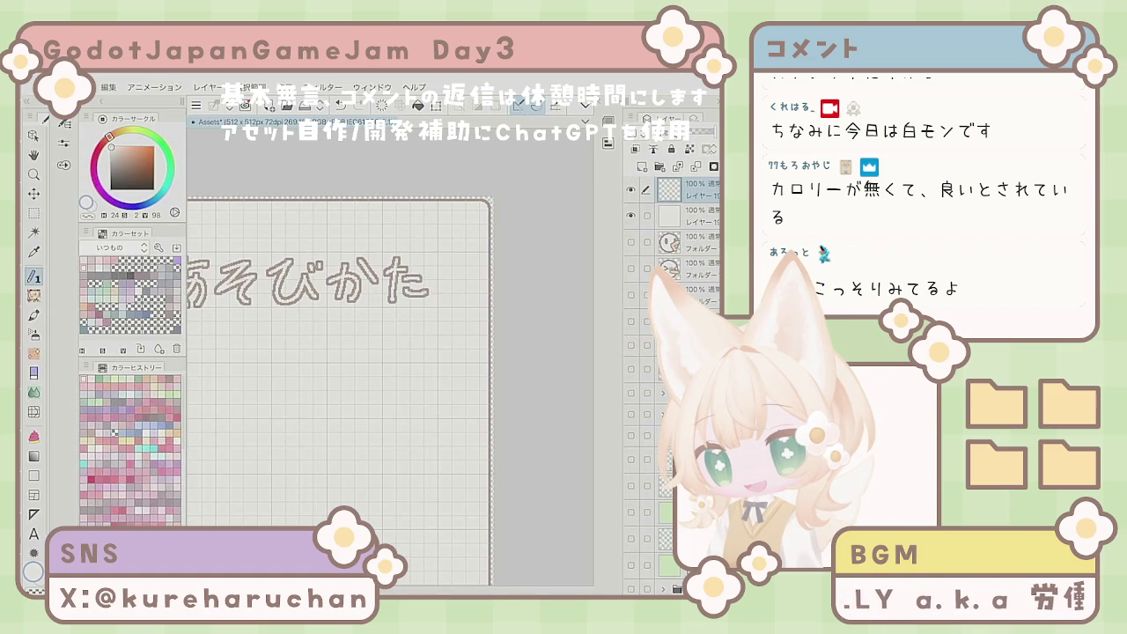
pyautogui.scroll(-5, 506, 376)
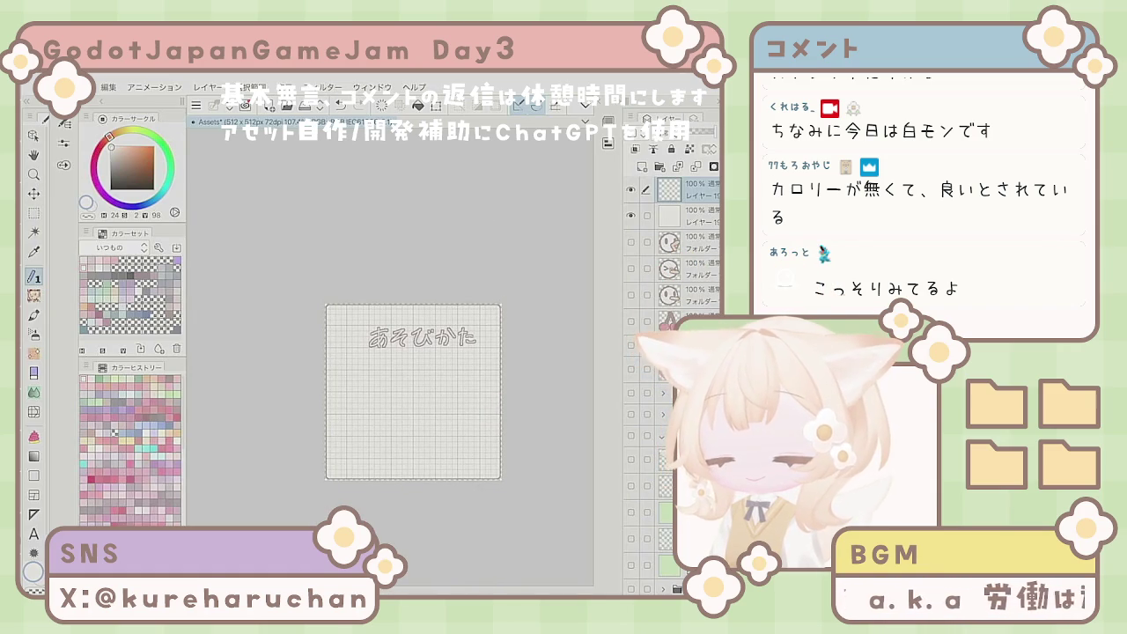
pyautogui.press('Delete')
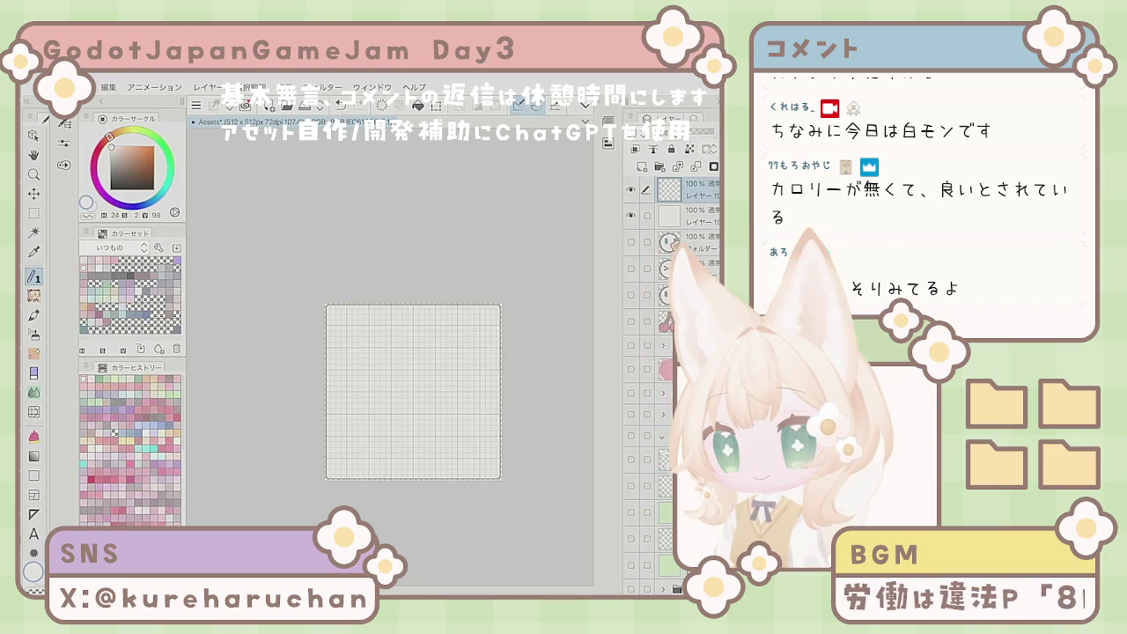
# Step: Convert the blank layer to a vector layer
pyautogui.rightClick(683, 193)
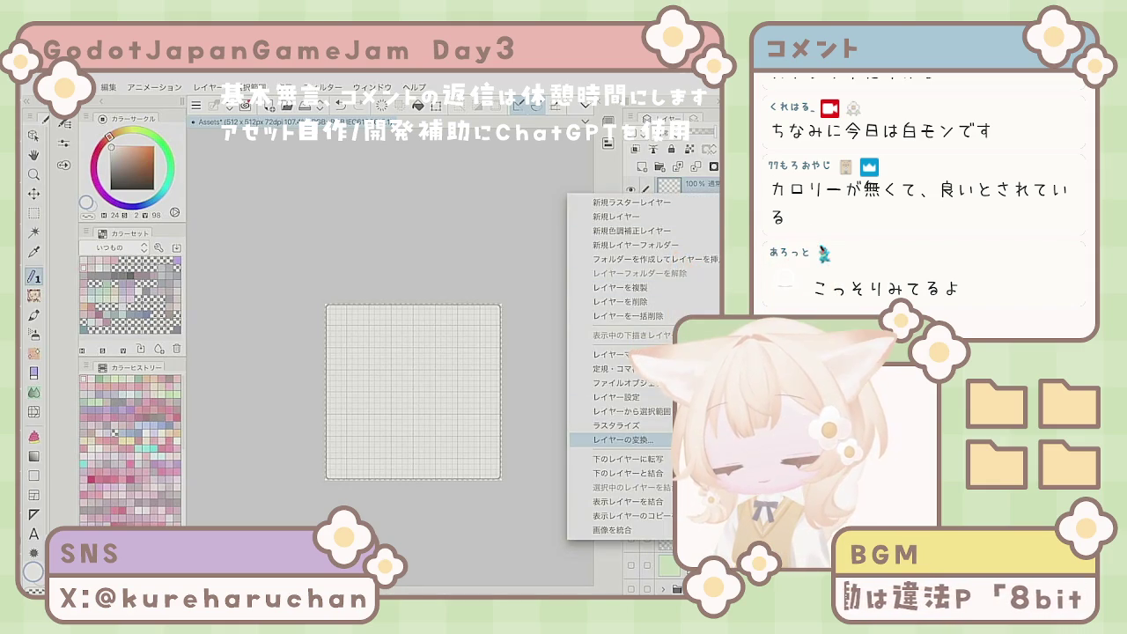
pyautogui.click(616, 440)
pyautogui.click(408, 301)
pyautogui.click(407, 328)
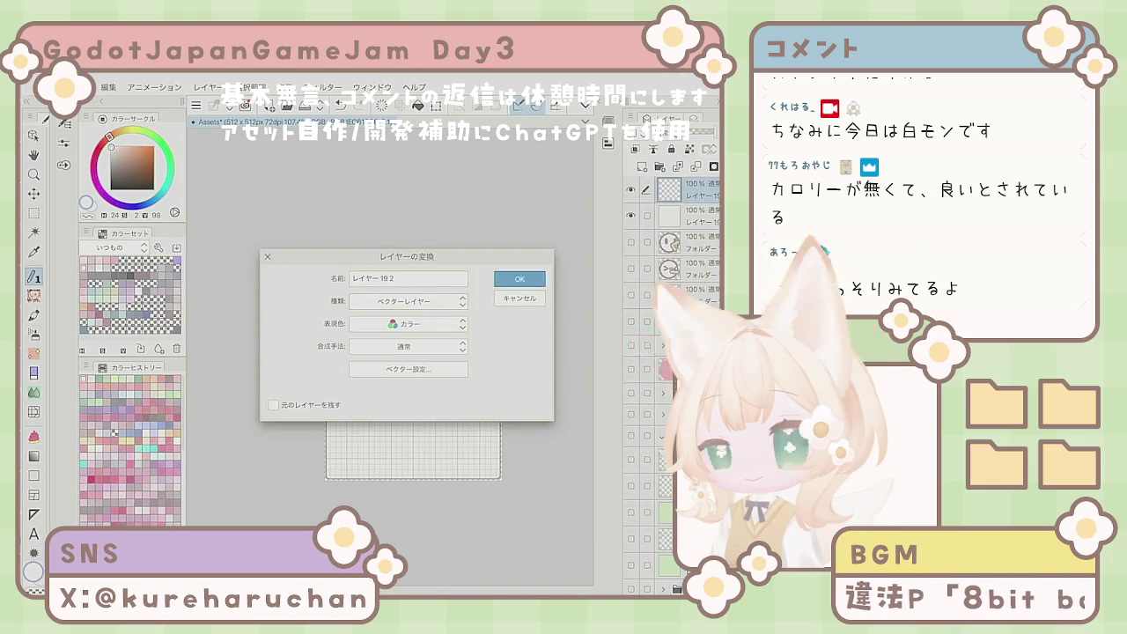
pyautogui.click(520, 278)
# Step: Draft the characters あ, そ and ひ, then undo back to a blank page
pyautogui.scroll(5, 397, 408)
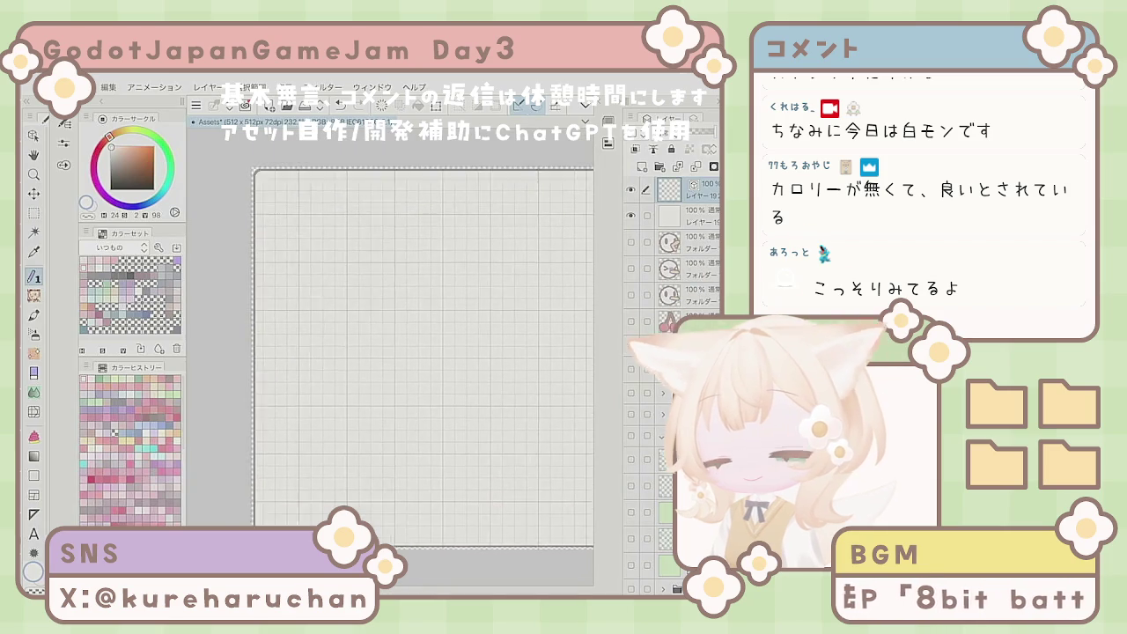
pyautogui.moveTo(342, 233); pyautogui.dragTo(348, 288)
pyautogui.moveTo(349, 248)
pyautogui.mouseDown()
pyautogui.moveTo(357, 260)
pyautogui.moveTo(331, 283)
pyautogui.mouseUp()
pyautogui.moveTo(354, 255)
pyautogui.mouseDown()
pyautogui.moveTo(366, 284)
pyautogui.moveTo(381, 243)
pyautogui.moveTo(357, 282)
pyautogui.moveTo(369, 280)
pyautogui.mouseUp()
pyautogui.click(382, 105)
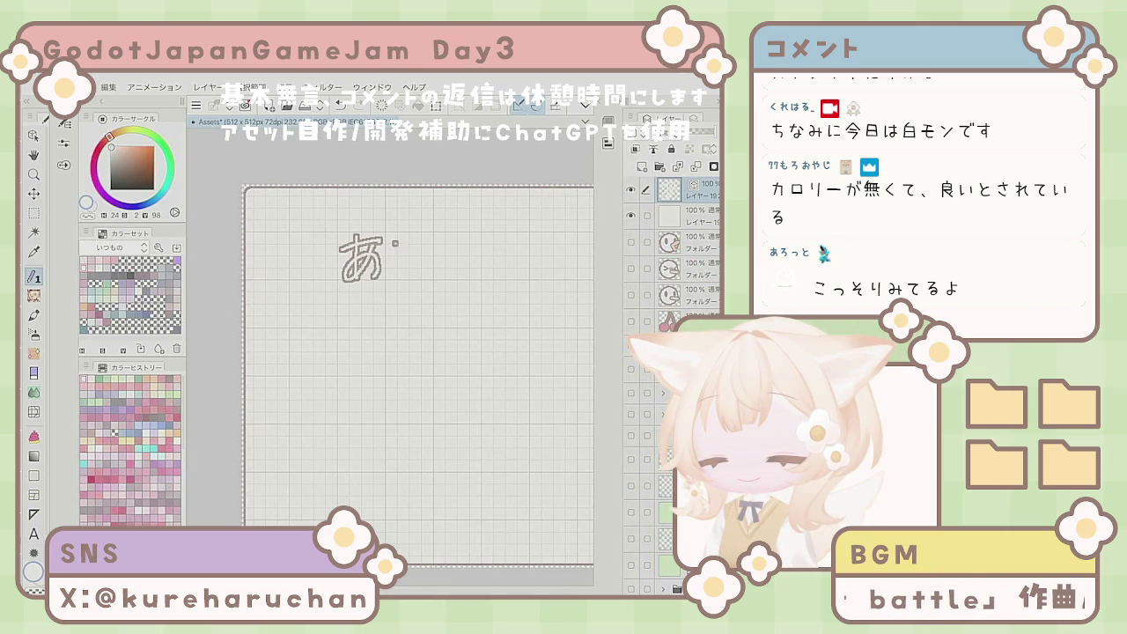
pyautogui.moveTo(426, 249); pyautogui.dragTo(419, 280)
pyautogui.moveTo(435, 239)
pyautogui.mouseDown()
pyautogui.moveTo(449, 280)
pyautogui.moveTo(476, 273)
pyautogui.mouseUp()
pyautogui.hotkey('ctrl', 'z')
pyautogui.hotkey('ctrl', 'z')
pyautogui.hotkey('ctrl', 'z')
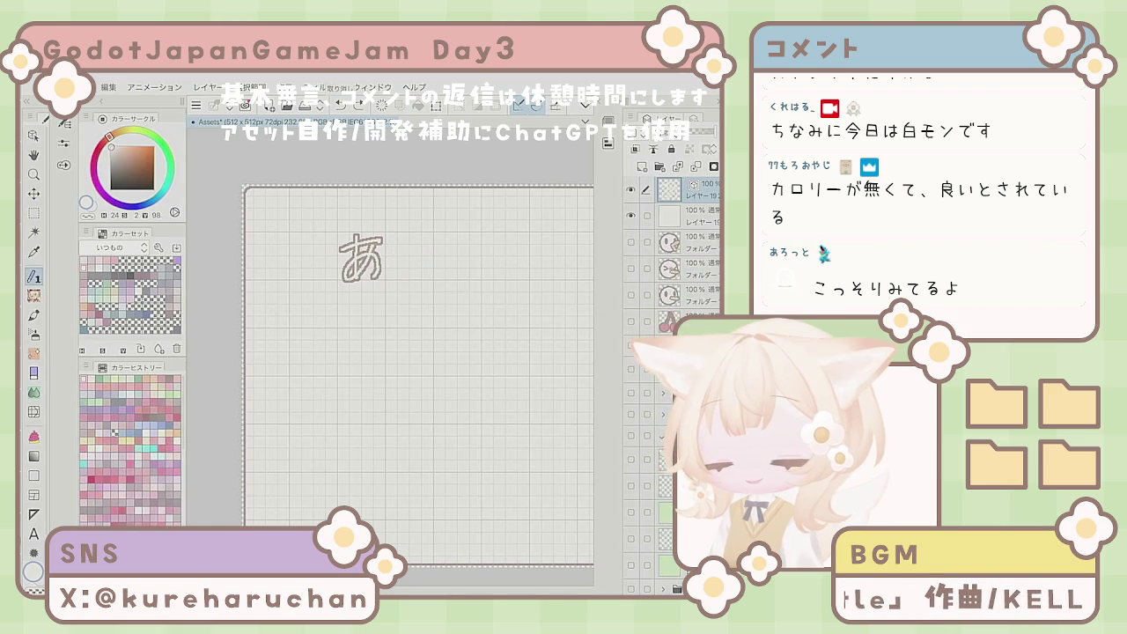
pyautogui.hotkey('ctrl', 'z')
pyautogui.hotkey('ctrl', 'z')
pyautogui.hotkey('ctrl', 'z')
pyautogui.moveTo(341, 252); pyautogui.dragTo(380, 240)
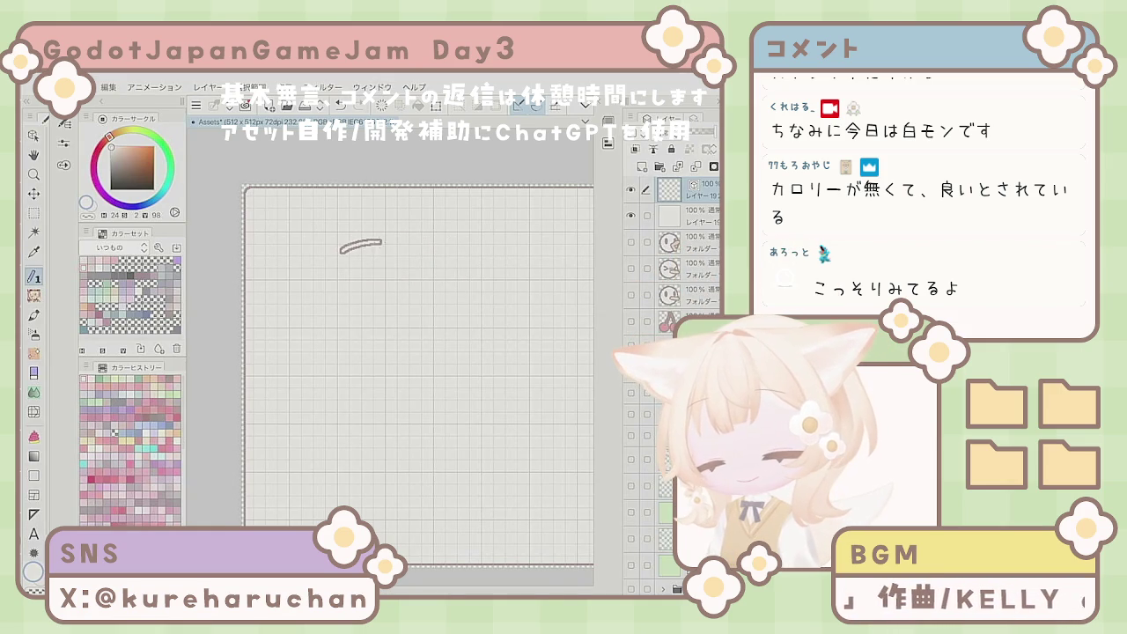
pyautogui.hotkey('ctrl', 'z')
# Step: Raise the pen stabilization to 13
pyautogui.click(65, 142)
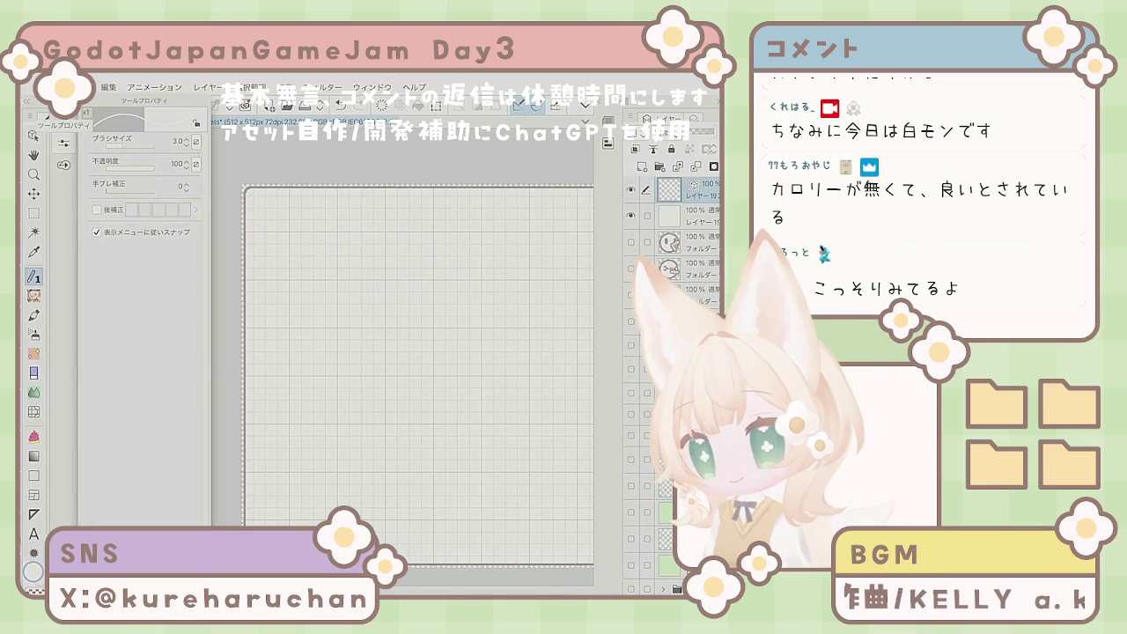
pyautogui.click(187, 184)
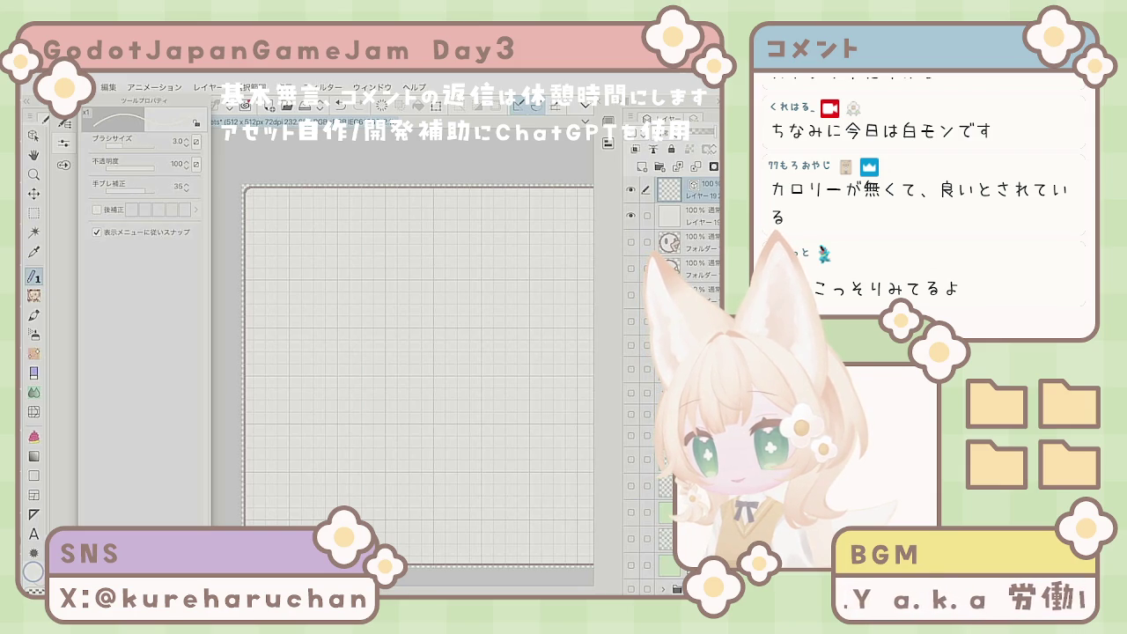
pyautogui.click(64, 123)
# Step: Hand-letter あそびかた with the smoothed pen, then delete it to redo
pyautogui.moveTo(343, 251); pyautogui.dragTo(382, 239)
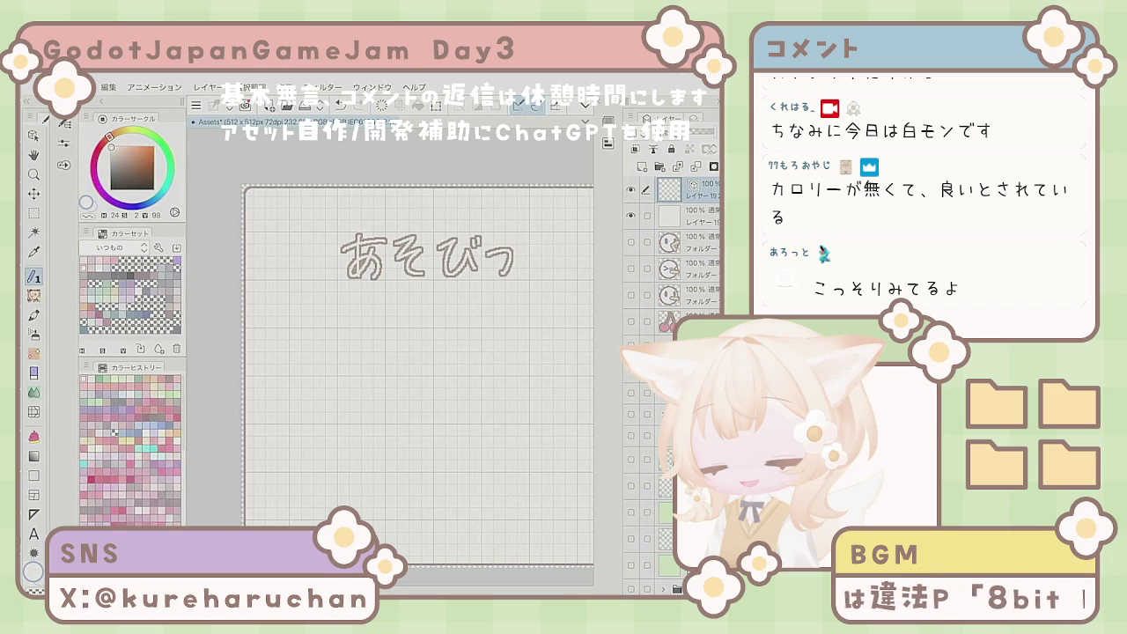
pyautogui.moveTo(396, 352); pyautogui.dragTo(321, 377)
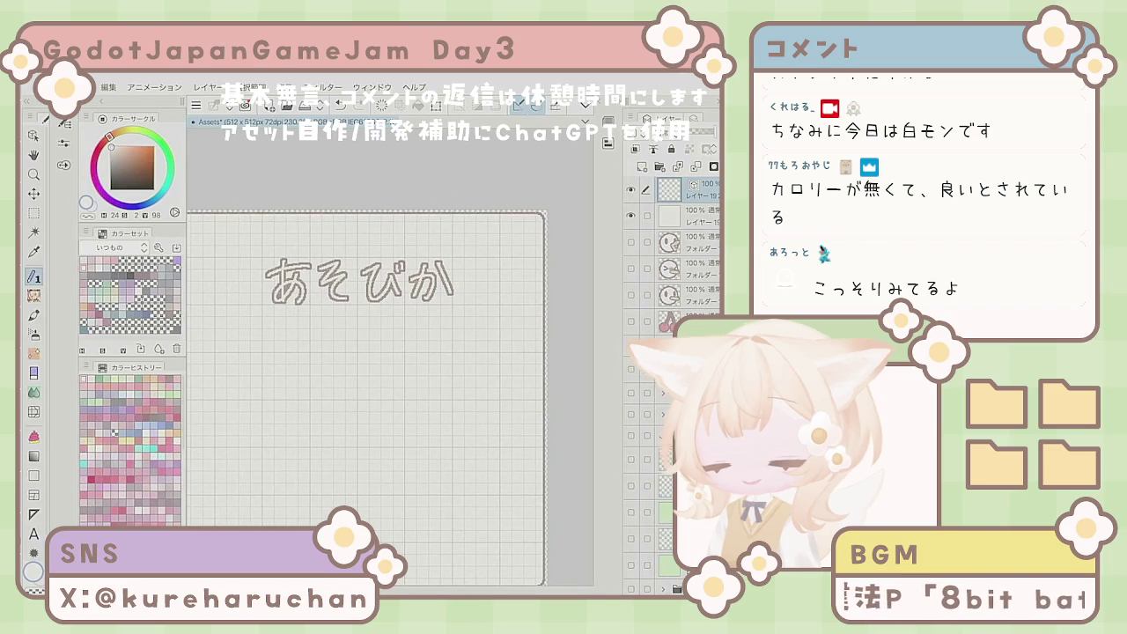
pyautogui.moveTo(458, 263); pyautogui.dragTo(460, 297)
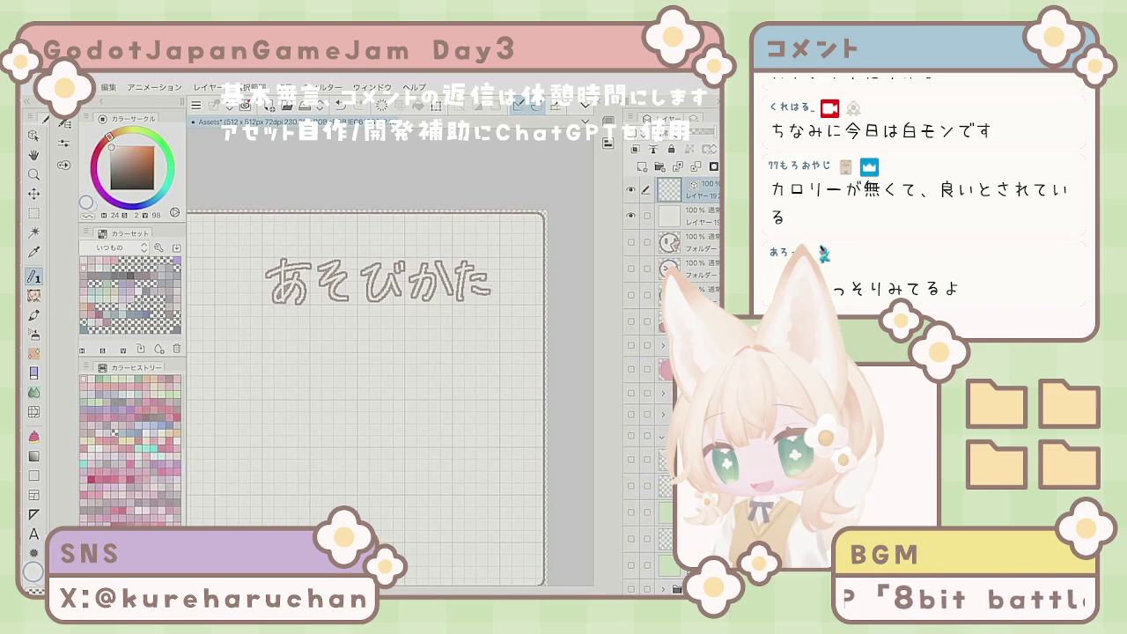
pyautogui.scroll(-2, 365, 396)
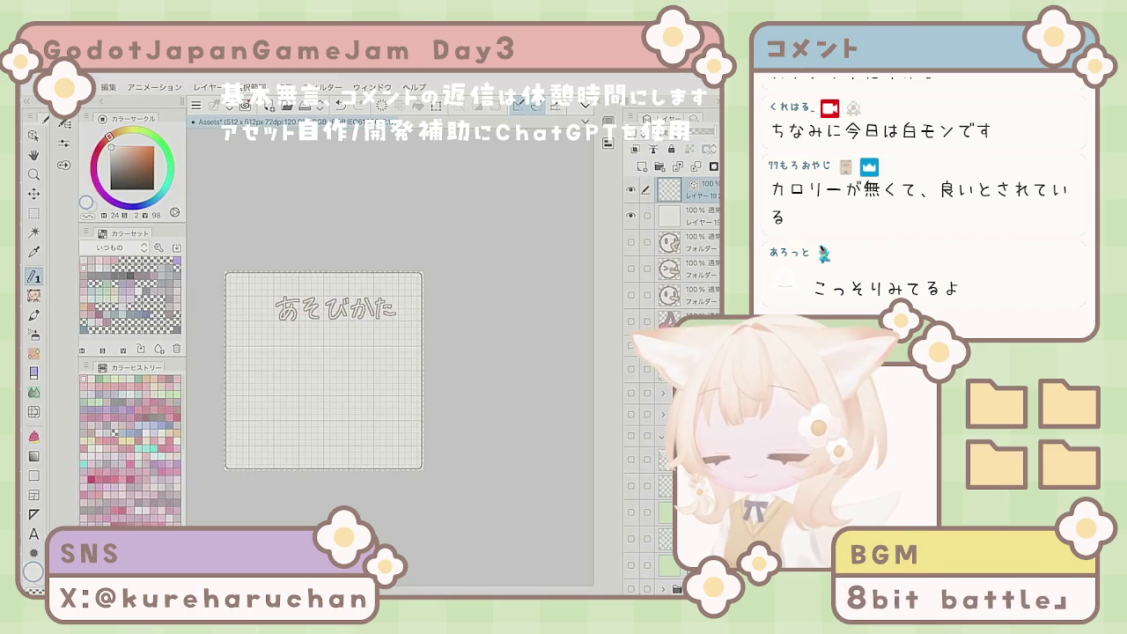
pyautogui.press('Delete')
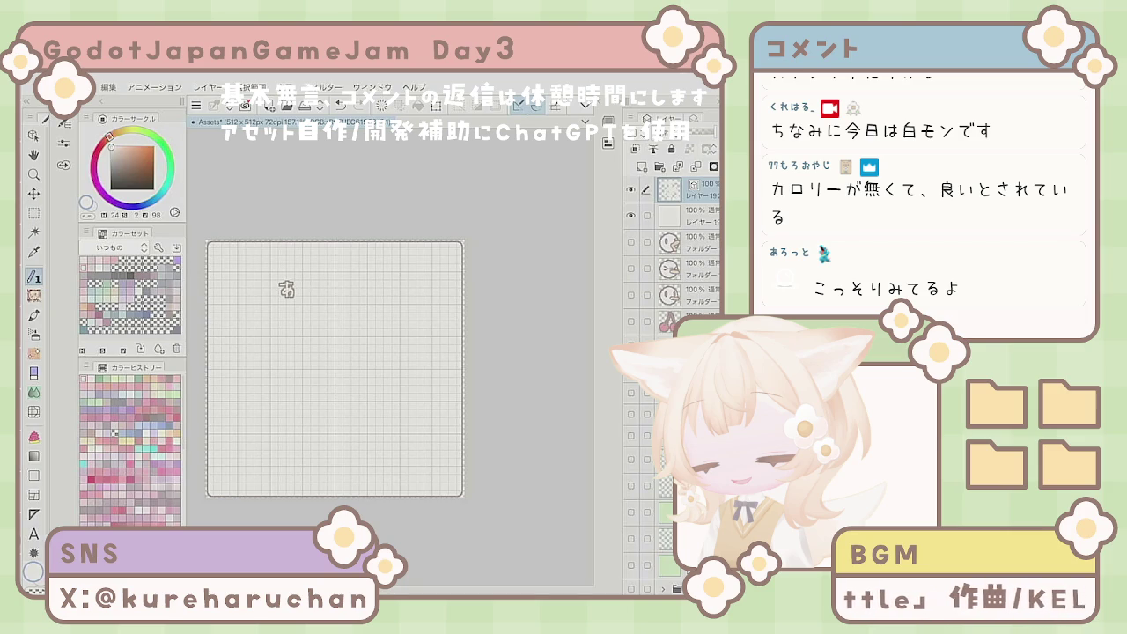
# Step: Redraw あ, そ, び, か and た across the top, redoing あ once, then zoom out to check
pyautogui.scroll(3, 287, 290)
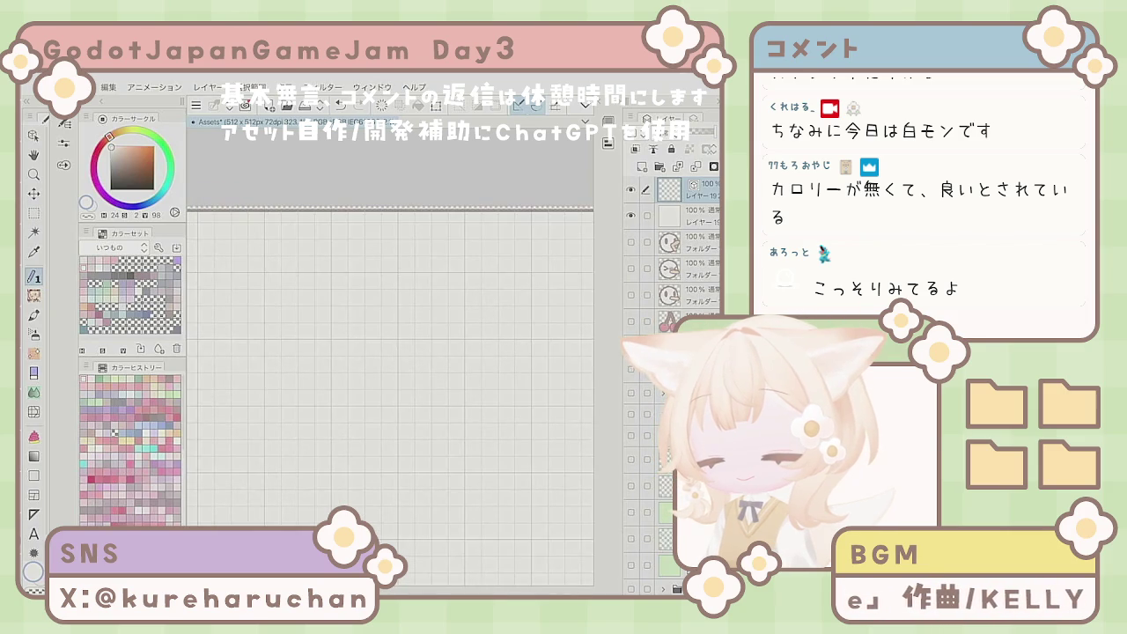
pyautogui.moveTo(268, 297)
pyautogui.mouseDown()
pyautogui.moveTo(319, 290)
pyautogui.moveTo(294, 336)
pyautogui.mouseUp()
pyautogui.moveTo(307, 297)
pyautogui.mouseDown()
pyautogui.moveTo(278, 334)
pyautogui.moveTo(311, 334)
pyautogui.mouseUp()
pyautogui.press('Delete')
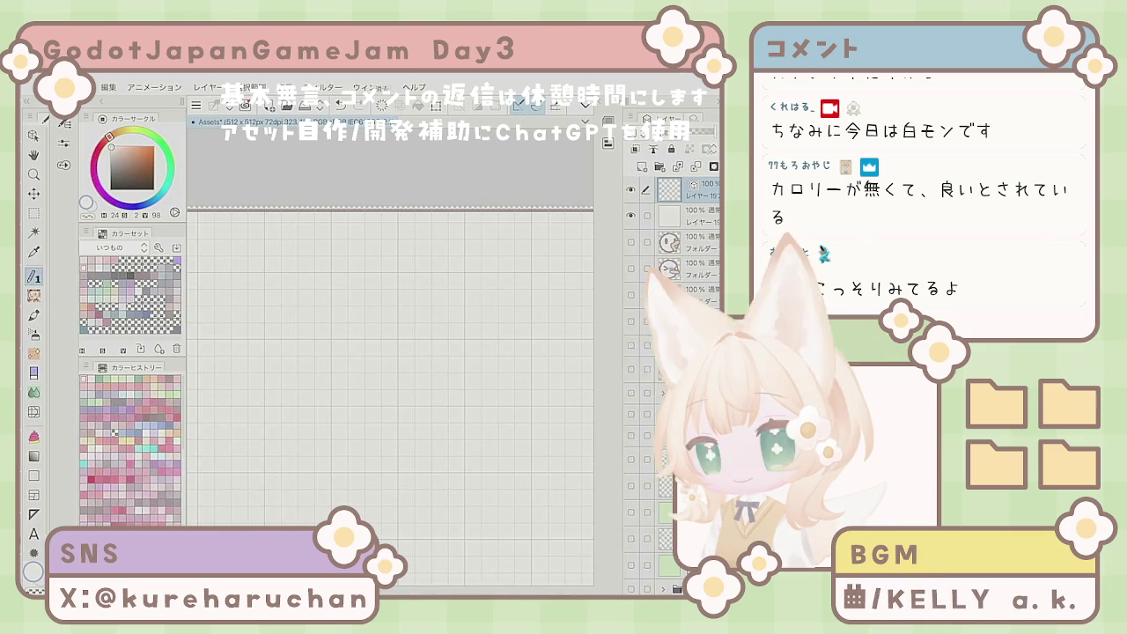
pyautogui.moveTo(271, 291)
pyautogui.mouseDown()
pyautogui.moveTo(319, 283)
pyautogui.moveTo(287, 331)
pyautogui.moveTo(310, 335)
pyautogui.mouseUp()
pyautogui.moveTo(373, 286)
pyautogui.mouseDown()
pyautogui.moveTo(377, 309)
pyautogui.moveTo(423, 335)
pyautogui.moveTo(447, 313)
pyautogui.moveTo(532, 284)
pyautogui.mouseUp()
pyautogui.moveTo(387, 396); pyautogui.dragTo(357, 420)
pyautogui.moveTo(494, 305); pyautogui.dragTo(487, 351)
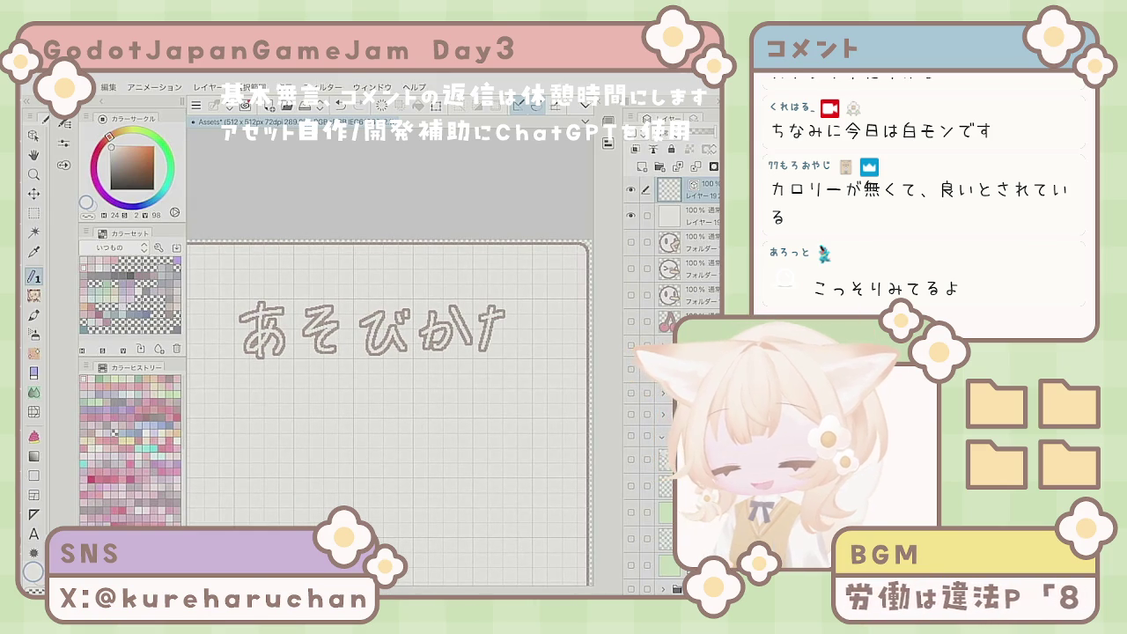
pyautogui.scroll(-3, 344, 394)
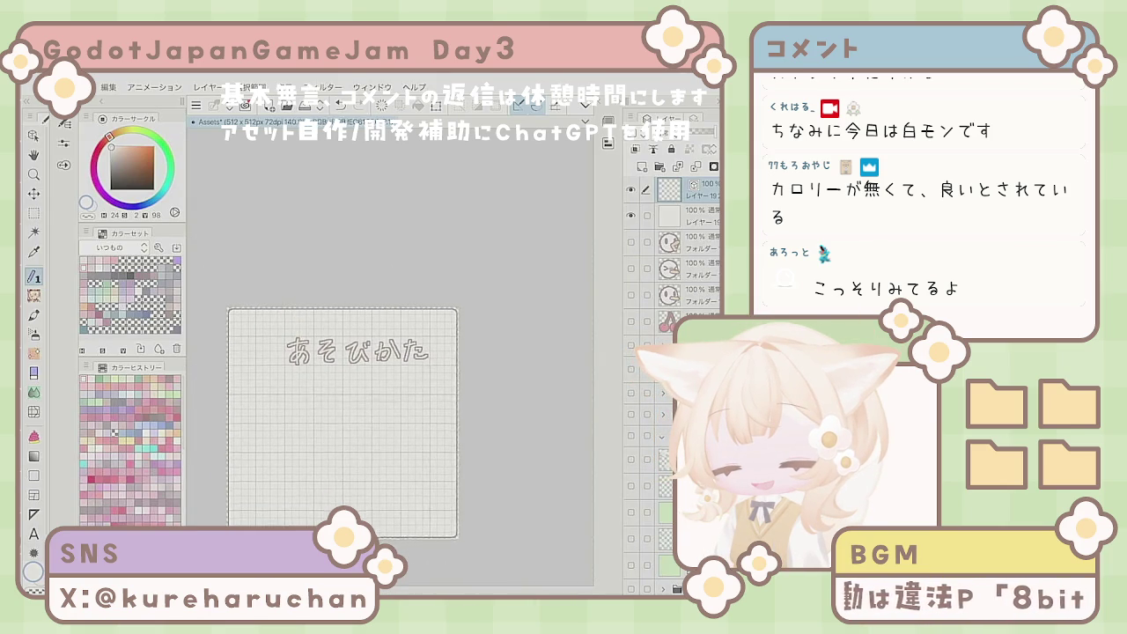
pyautogui.scroll(-1, 344, 393)
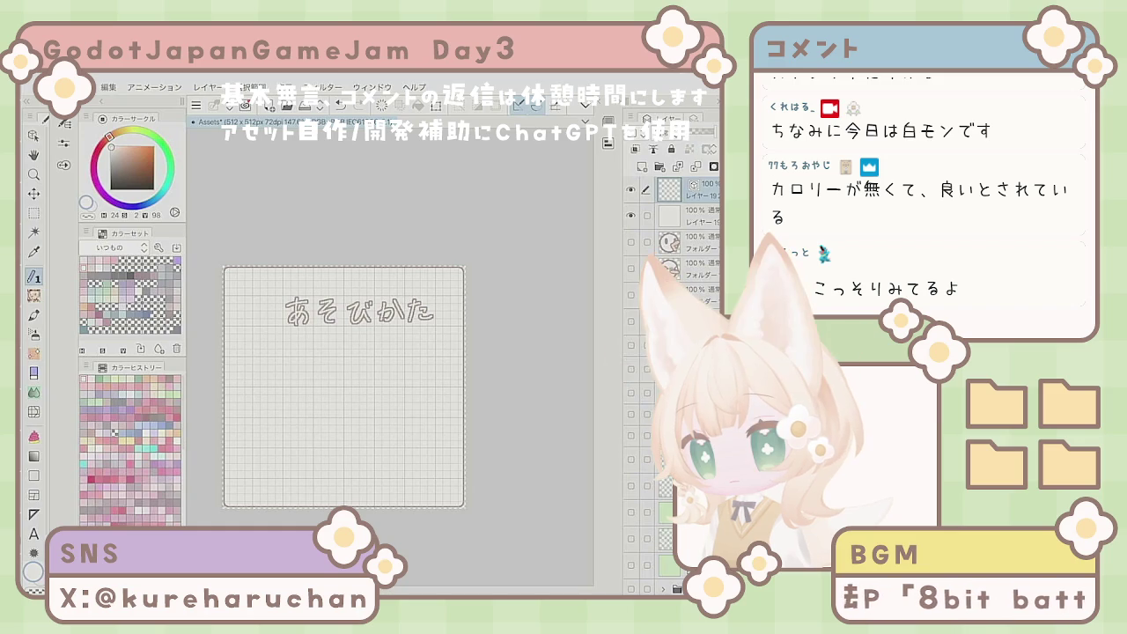
# Step: Lasso the character た and nudge it slightly up and right
pyautogui.click(33, 213)
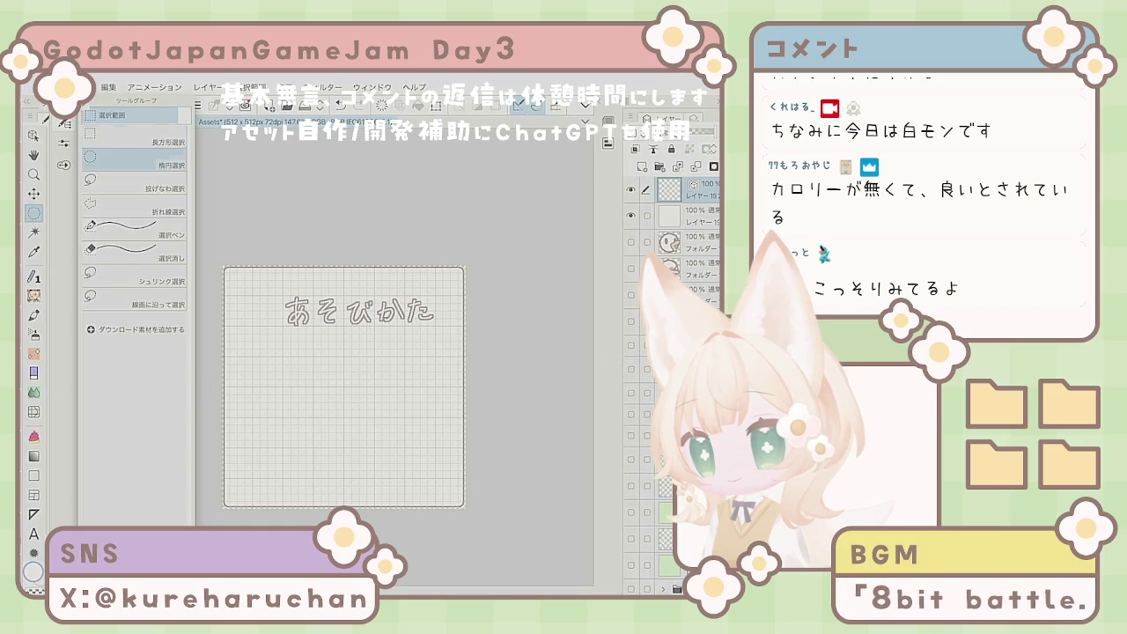
pyautogui.moveTo(429, 333)
pyautogui.mouseDown()
pyautogui.moveTo(405, 313)
pyautogui.moveTo(433, 335)
pyautogui.mouseUp()
pyautogui.hotkey('ctrl', 't')
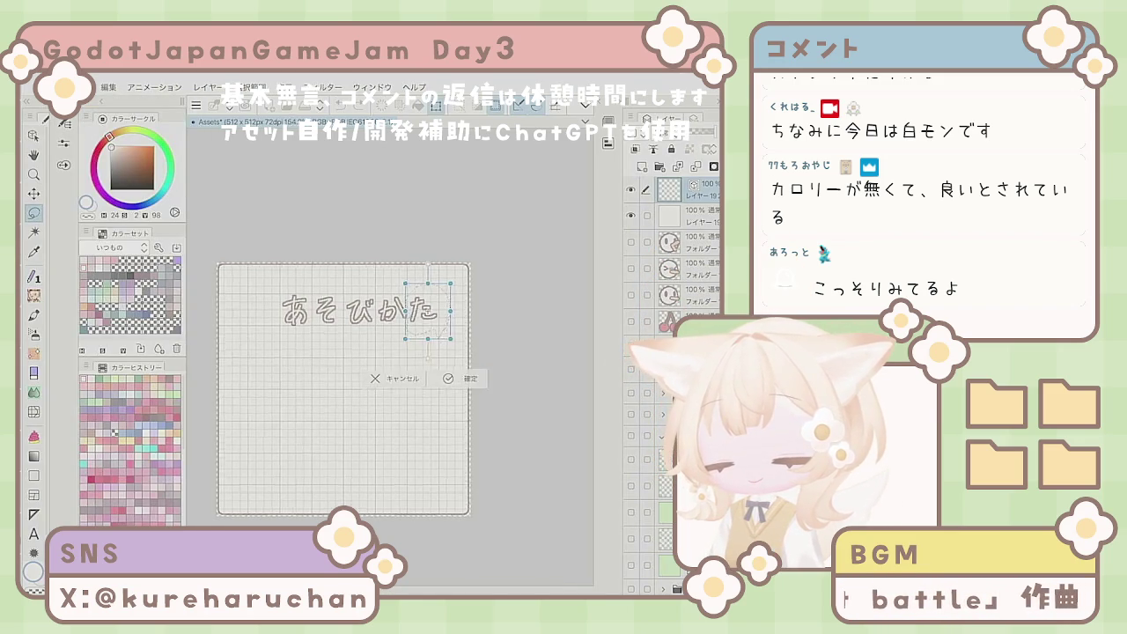
pyautogui.hotkey('ctrl', '+')
pyautogui.hotkey('ctrl', '+')
pyautogui.moveTo(498, 343); pyautogui.dragTo(511, 336)
pyautogui.press('Return')
pyautogui.hotkey('ctrl', '-')
pyautogui.hotkey('ctrl', '-')
pyautogui.hotkey('ctrl', 'd')
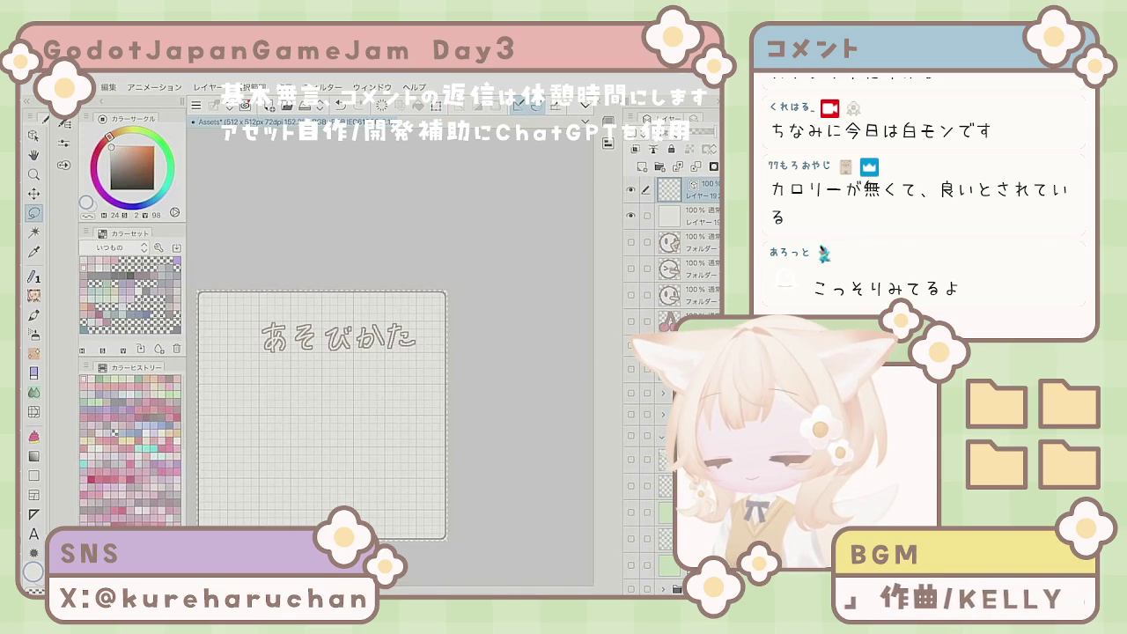
pyautogui.hotkey('ctrl', '-')
pyautogui.hotkey('ctrl', '+')
pyautogui.hotkey('ctrl', '+')
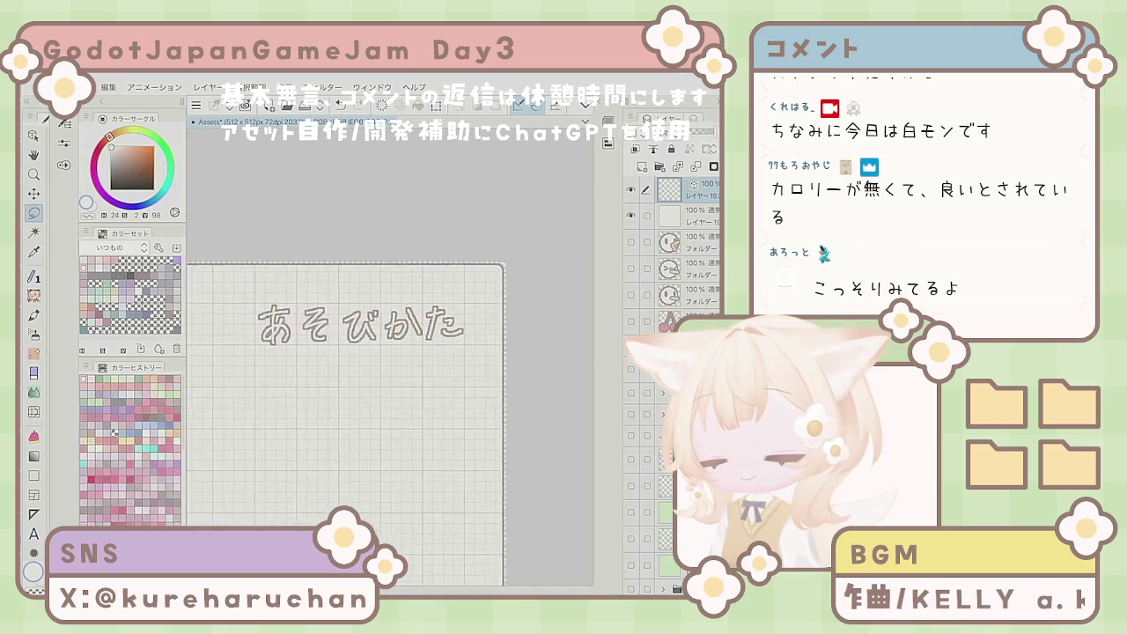
# Step: Lasso and transform あ and び, shifting あ up a few pixels
pyautogui.moveTo(291, 251); pyautogui.dragTo(300, 357)
pyautogui.hotkey('ctrl', 't')
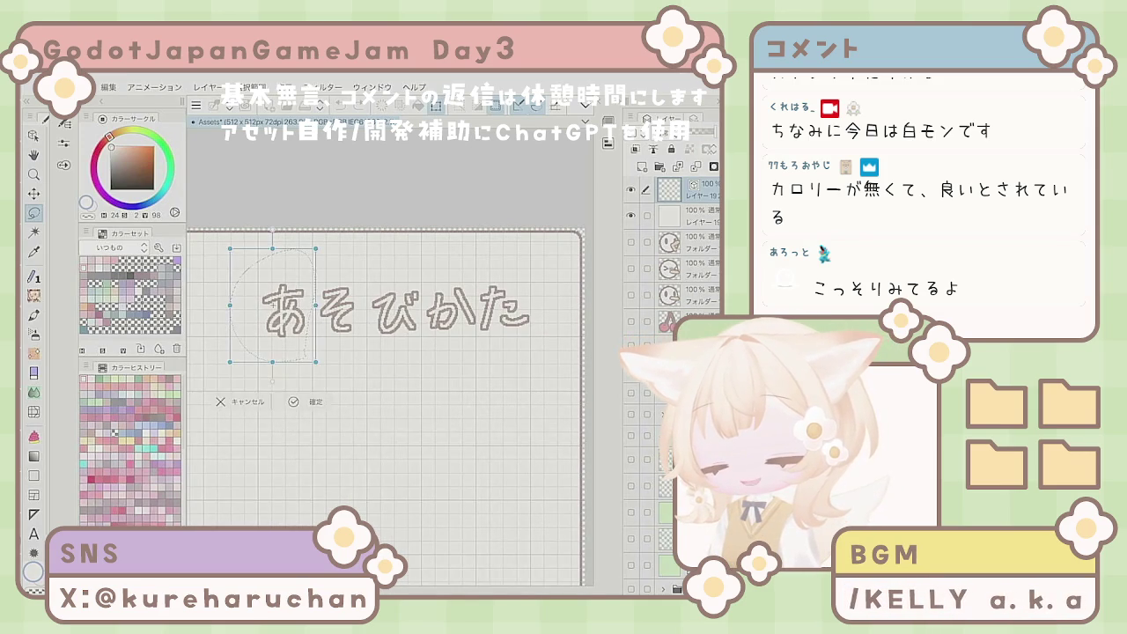
pyautogui.moveTo(301, 352); pyautogui.dragTo(300, 349)
pyautogui.click(293, 400)
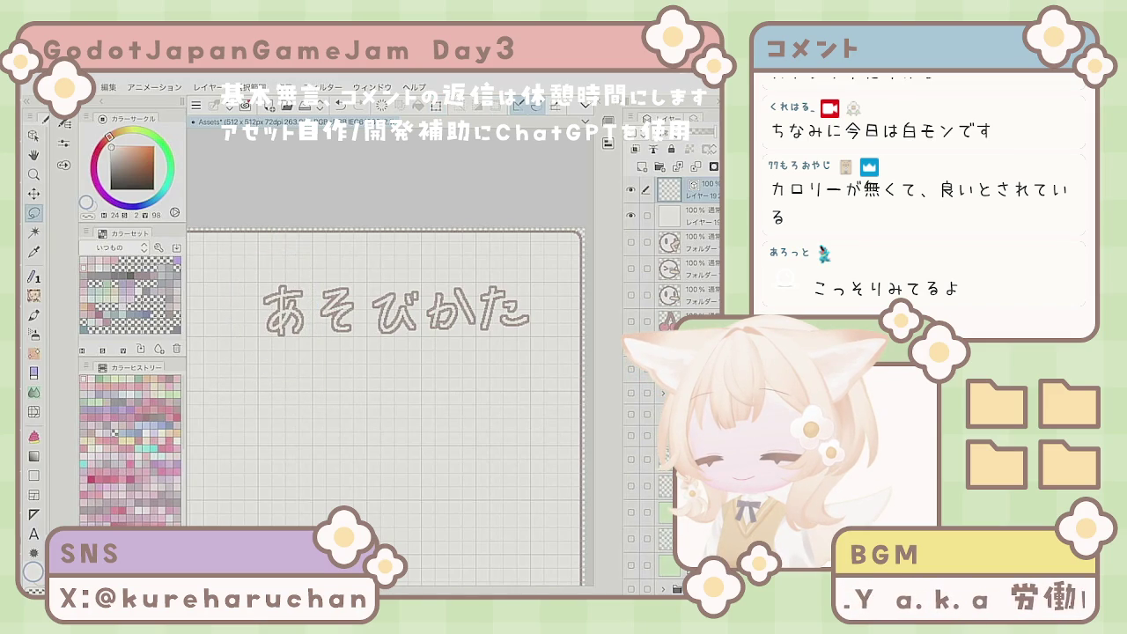
pyautogui.moveTo(407, 357)
pyautogui.mouseDown()
pyautogui.moveTo(428, 266)
pyautogui.moveTo(445, 317)
pyautogui.moveTo(409, 356)
pyautogui.moveTo(385, 343)
pyautogui.moveTo(421, 353)
pyautogui.mouseUp()
pyautogui.click(462, 377)
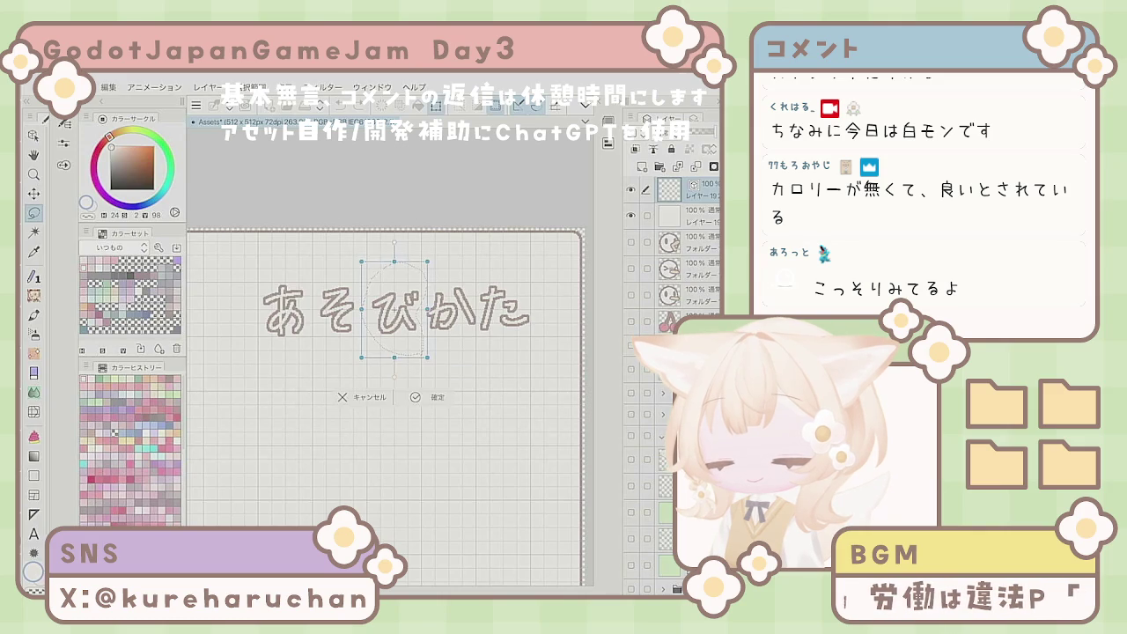
pyautogui.press('Return')
pyautogui.hotkey('ctrl', 'd')
# Step: Lasso た again and adjust it with another transform
pyautogui.scroll(-3, 369, 380)
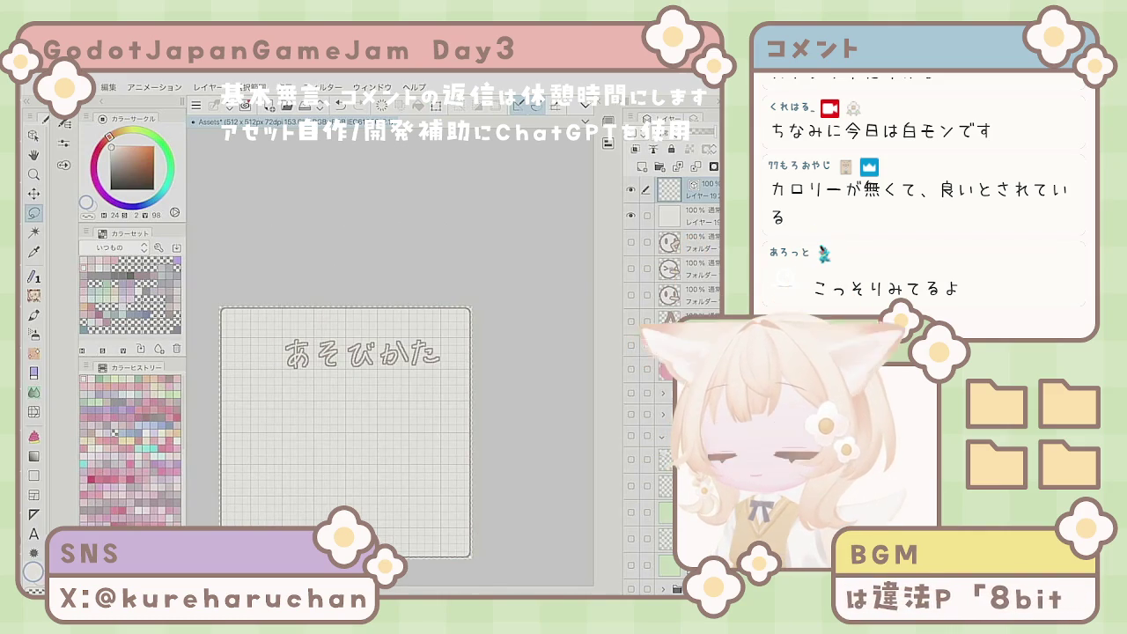
pyautogui.scroll(3, 462, 348)
pyautogui.moveTo(464, 344); pyautogui.dragTo(455, 362)
pyautogui.hotkey('ctrl', 't')
pyautogui.press('Return')
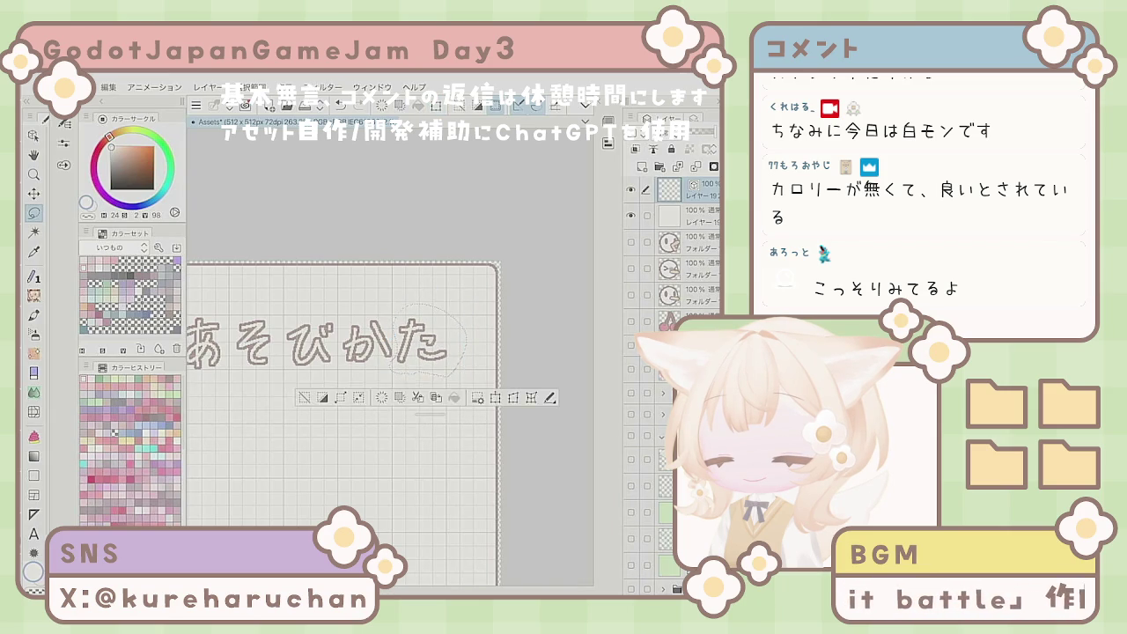
# Step: Shift the whole title about 16 px left with the Move tool
pyautogui.scroll(-5, 257, 427)
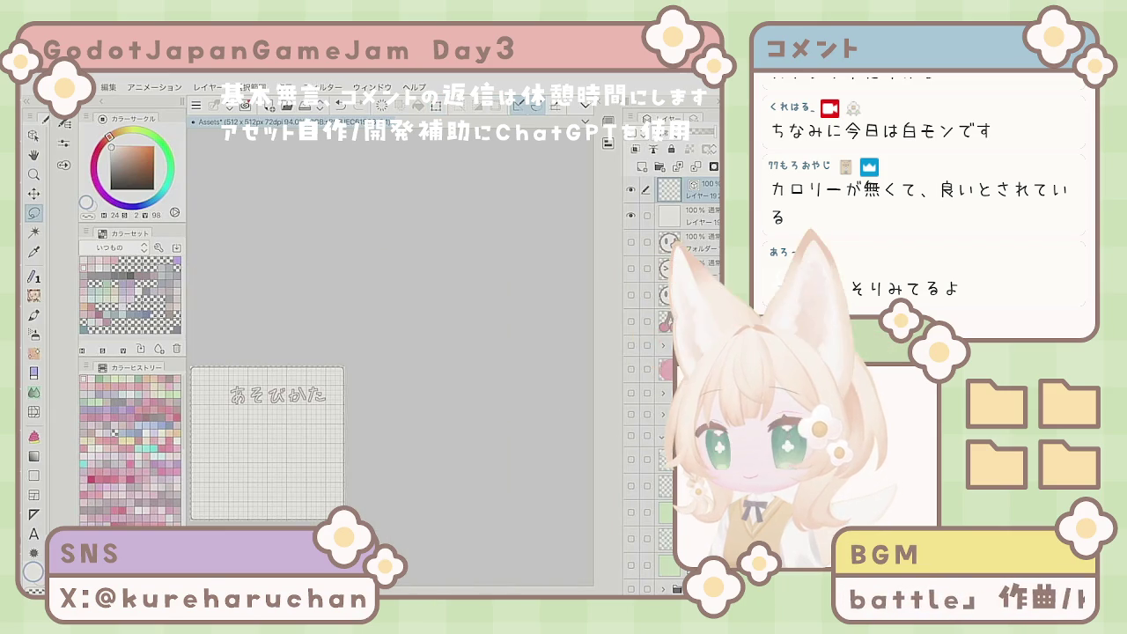
pyautogui.press('e')
pyautogui.scroll(4, 194, 486)
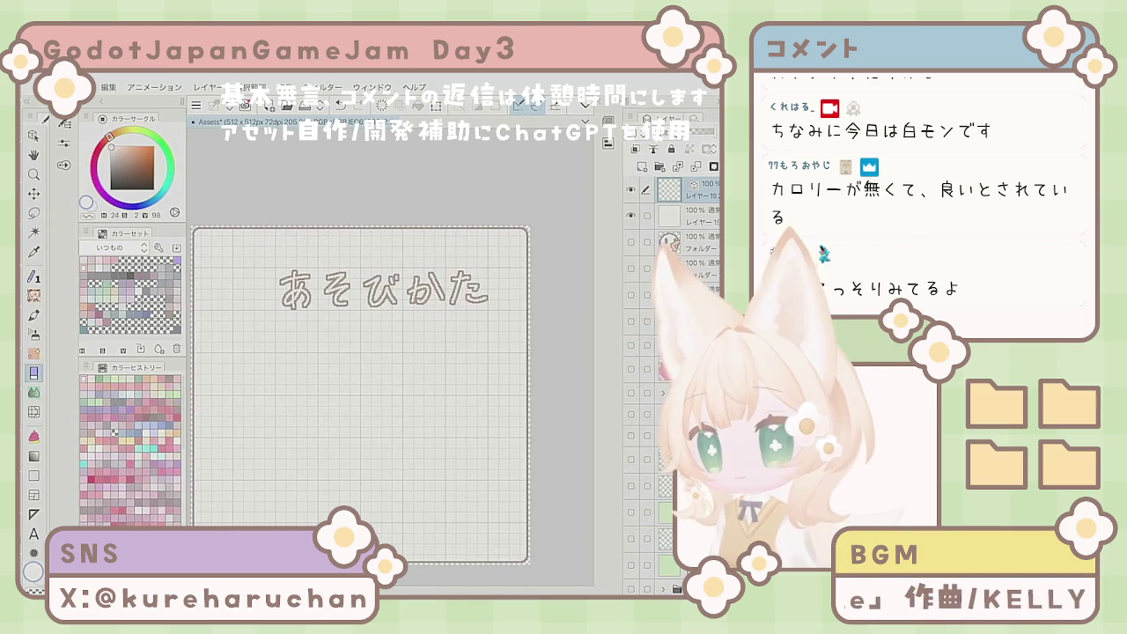
pyautogui.press('k')
pyautogui.moveTo(490, 467); pyautogui.dragTo(469, 459)
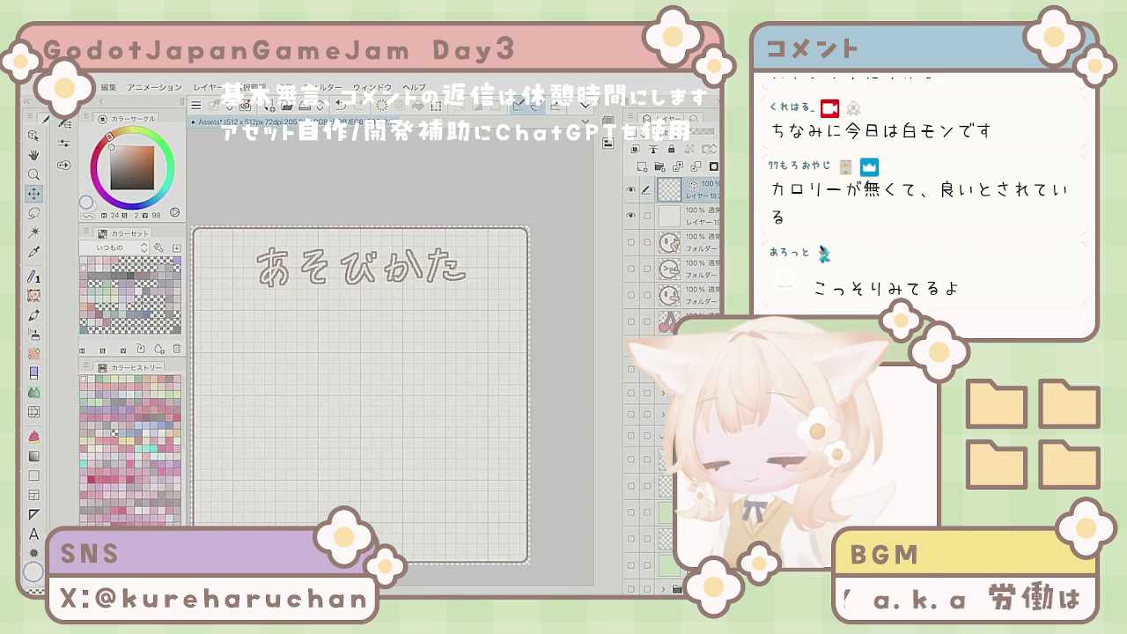
pyautogui.scroll(-3, 361, 396)
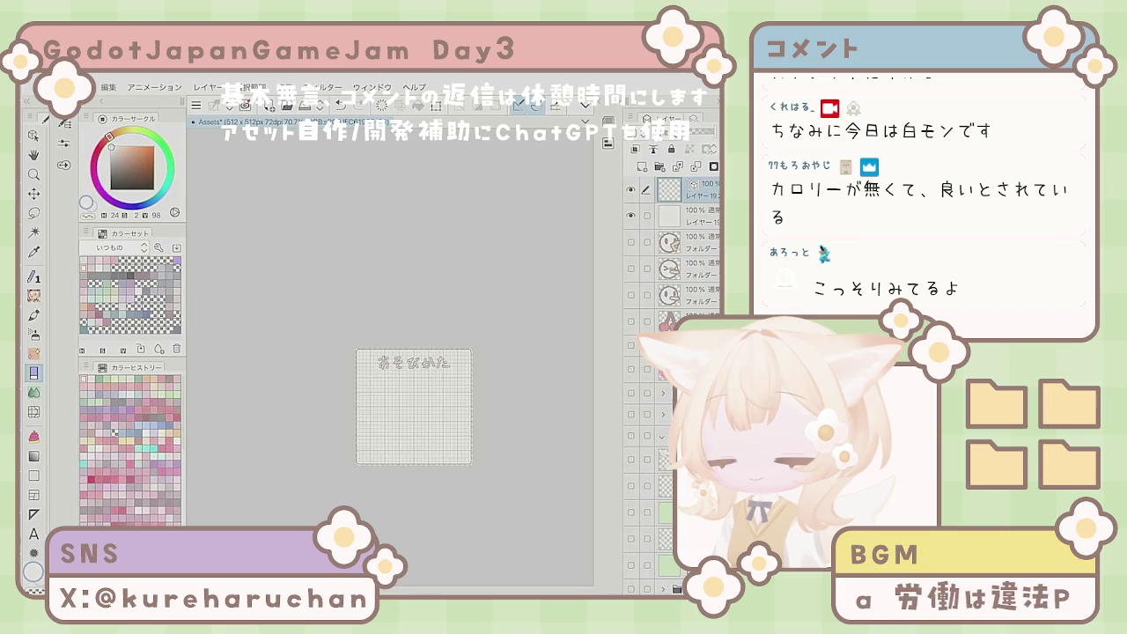
pyautogui.scroll(4, 470, 435)
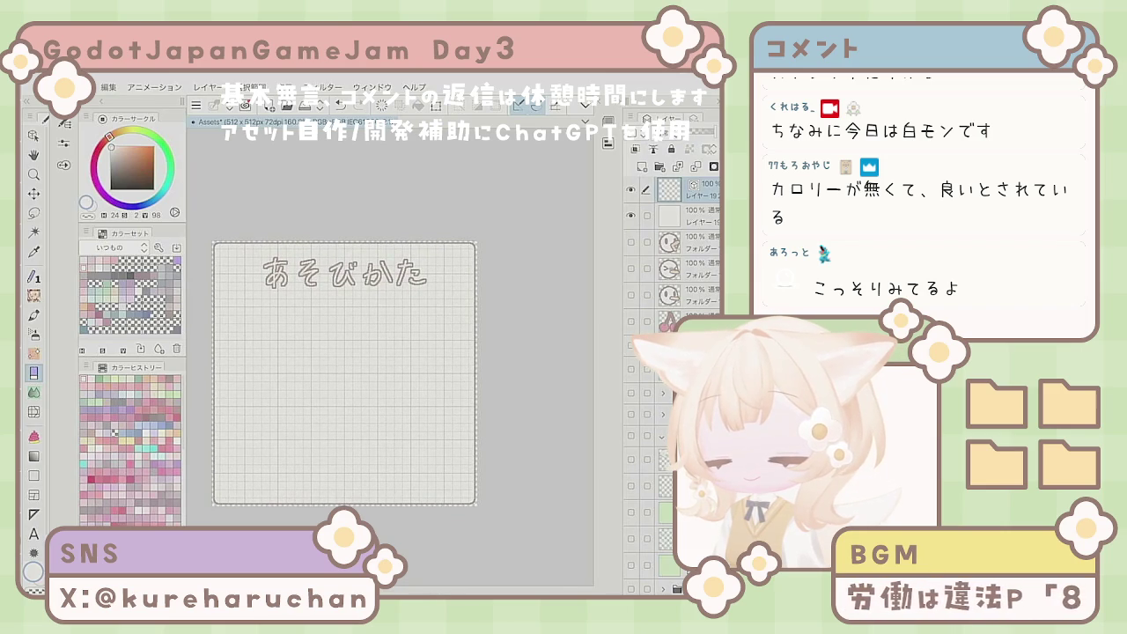
pyautogui.scroll(-1, 359, 347)
pyautogui.scroll(2, 358, 347)
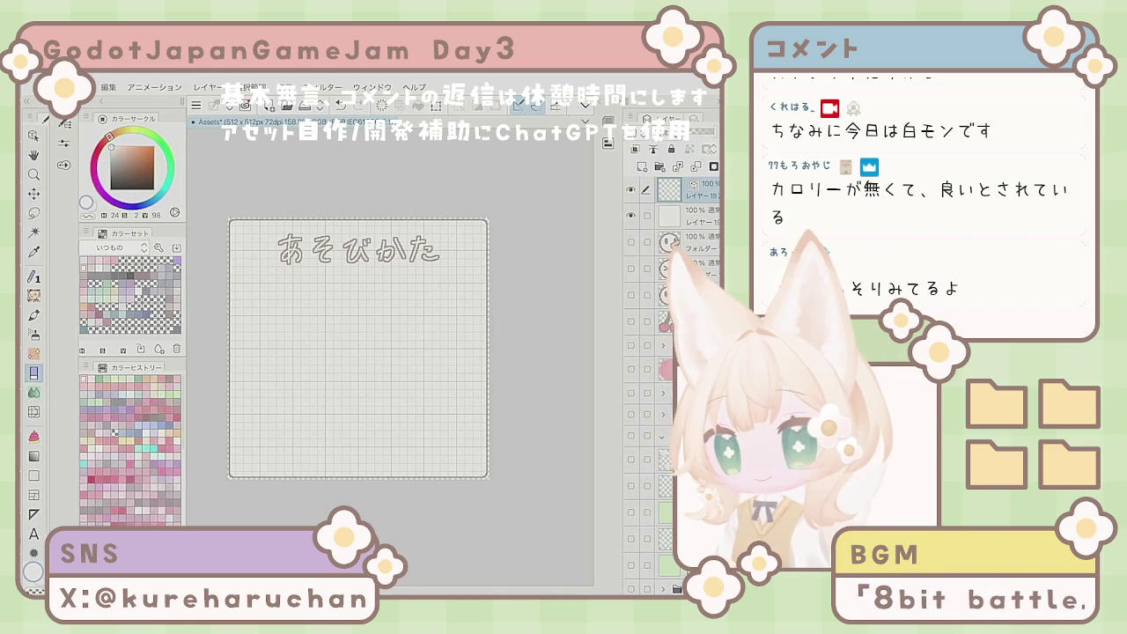
pyautogui.click(691, 216)
pyautogui.press('p')
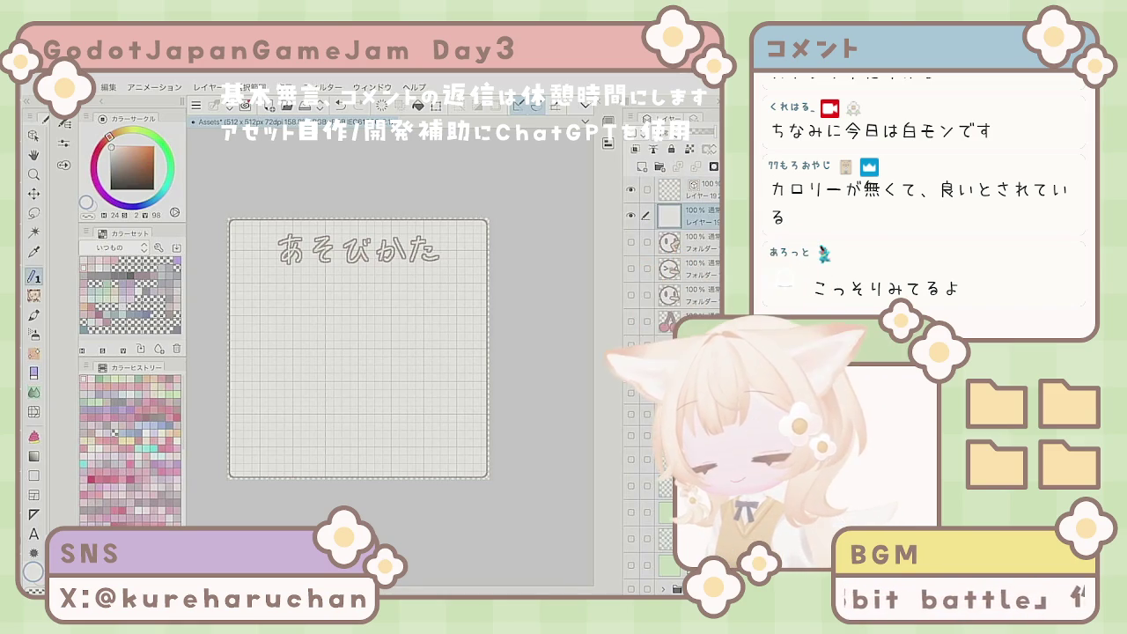
pyautogui.scroll(5, 238, 225)
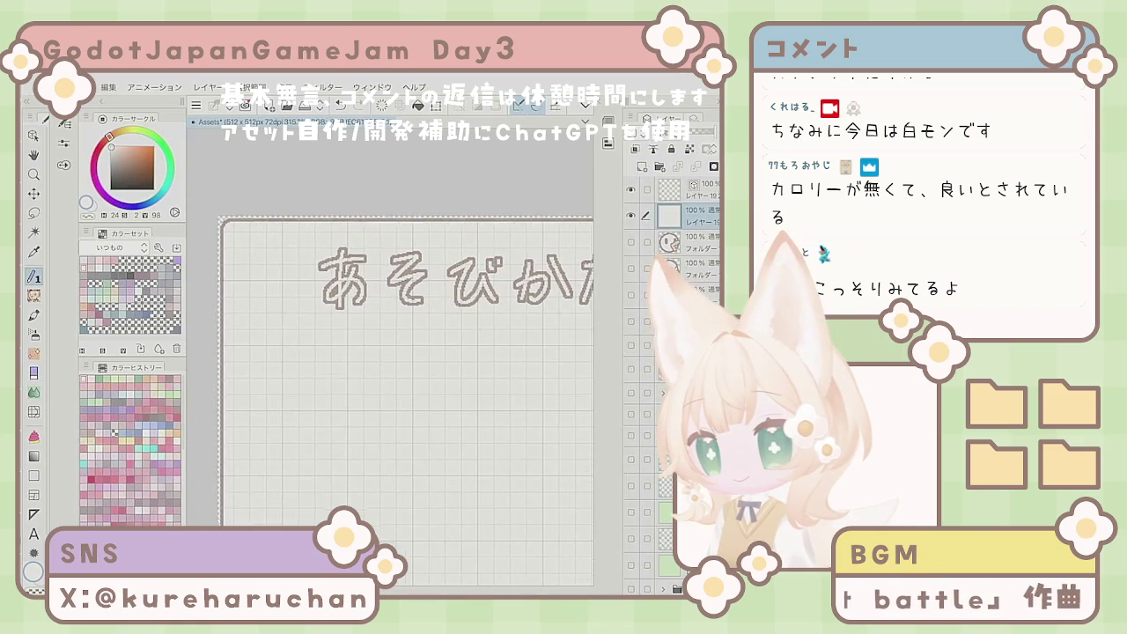
pyautogui.scroll(-5, 396, 388)
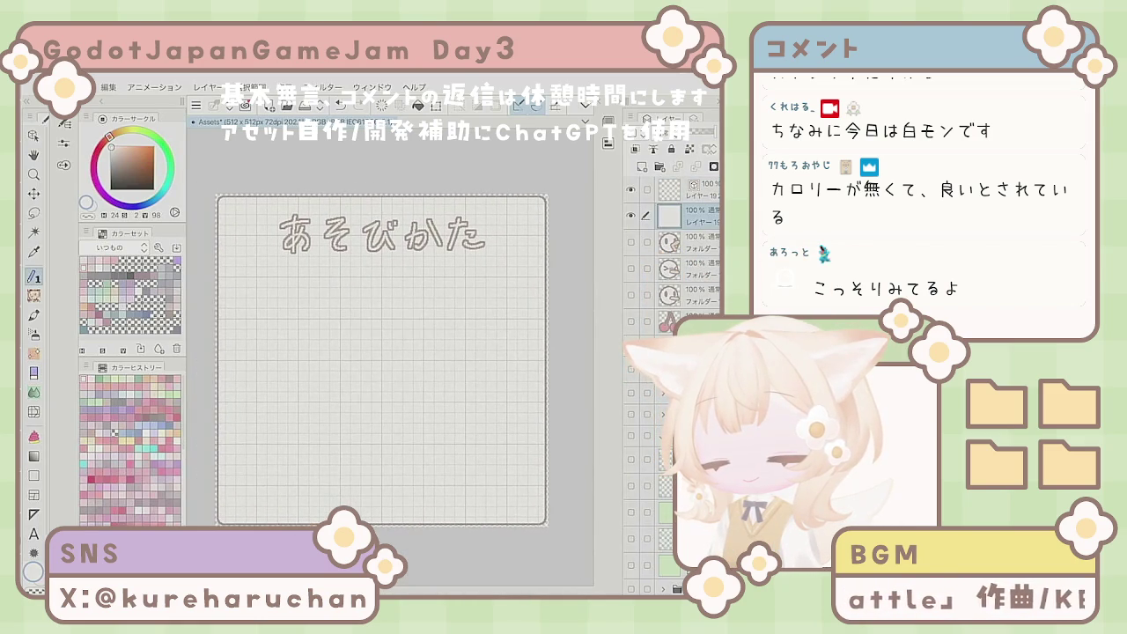
pyautogui.click(691, 189)
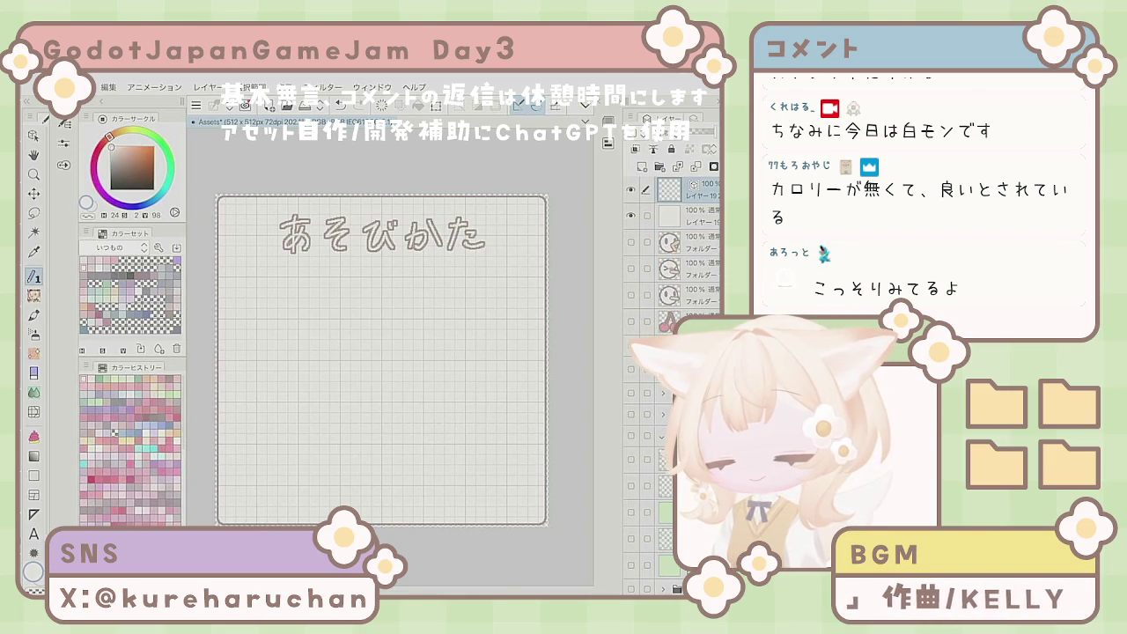
pyautogui.hotkey('ctrl', 'shift', 'n')
pyautogui.scroll(1, 383, 370)
pyautogui.scroll(-2, 379, 361)
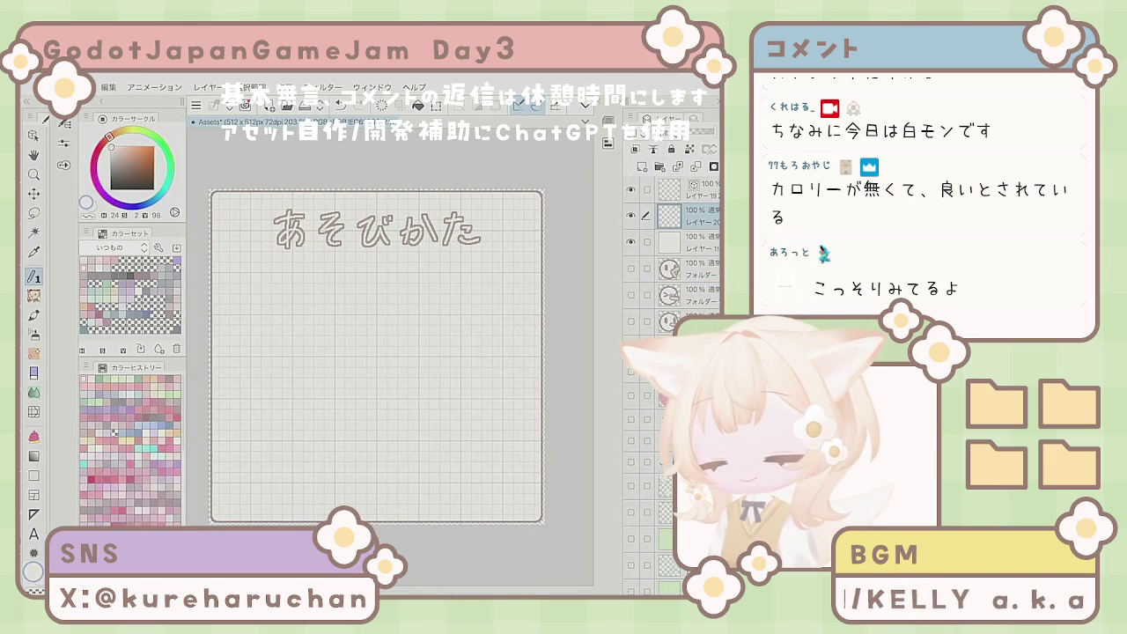
pyautogui.scroll(1, 376, 352)
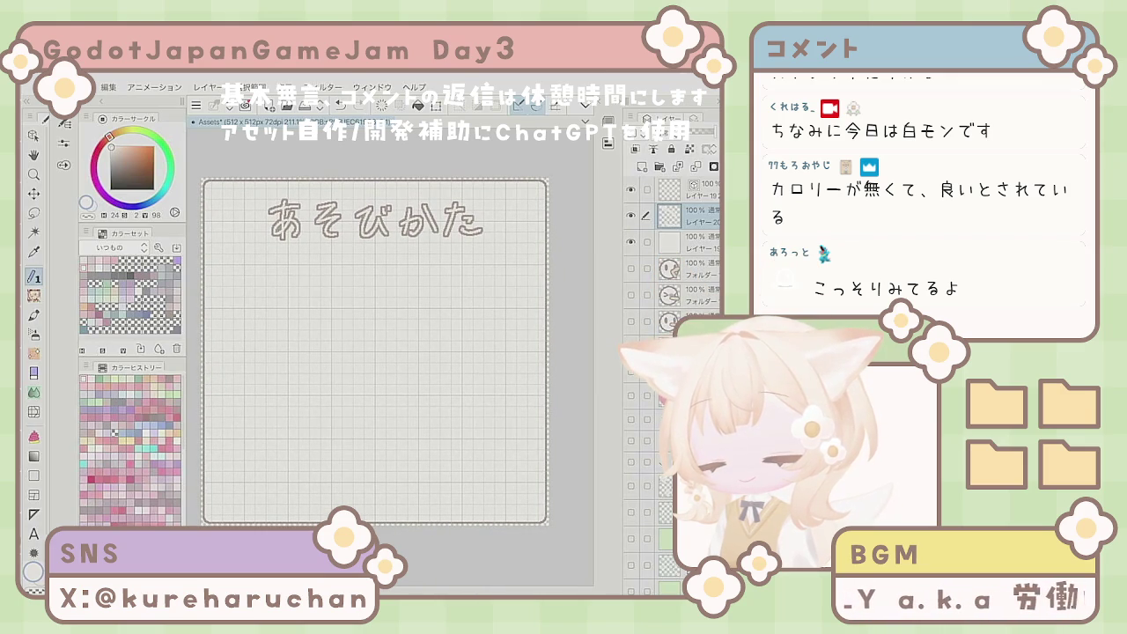
pyautogui.press('Delete')
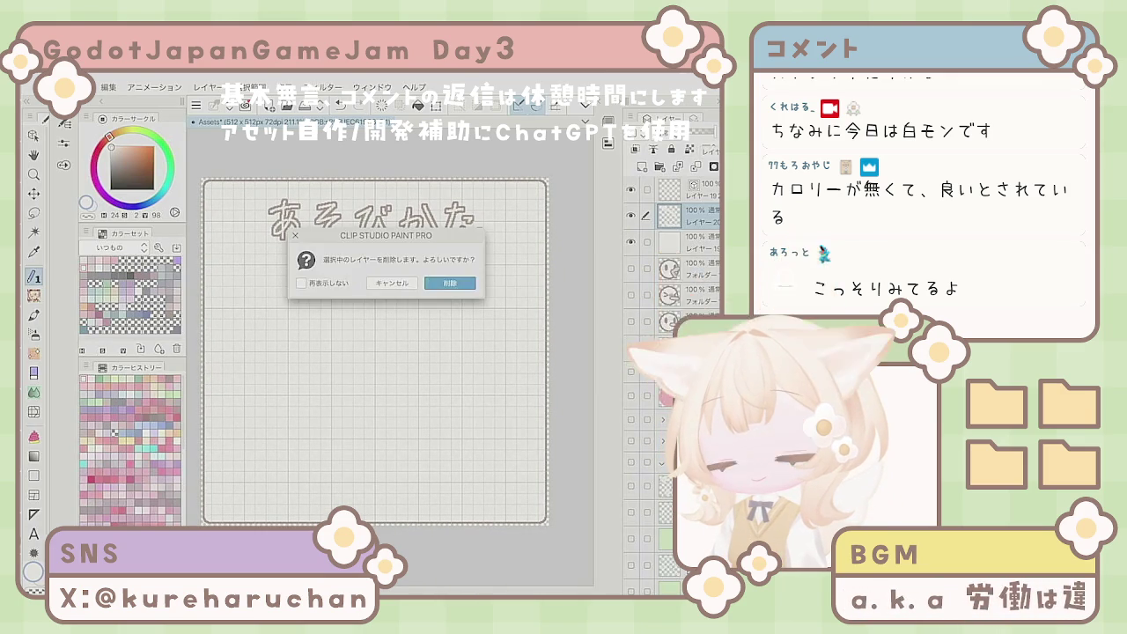
pyautogui.press('Return')
pyautogui.click(695, 215)
pyautogui.moveTo(288, 356); pyautogui.dragTo(308, 365)
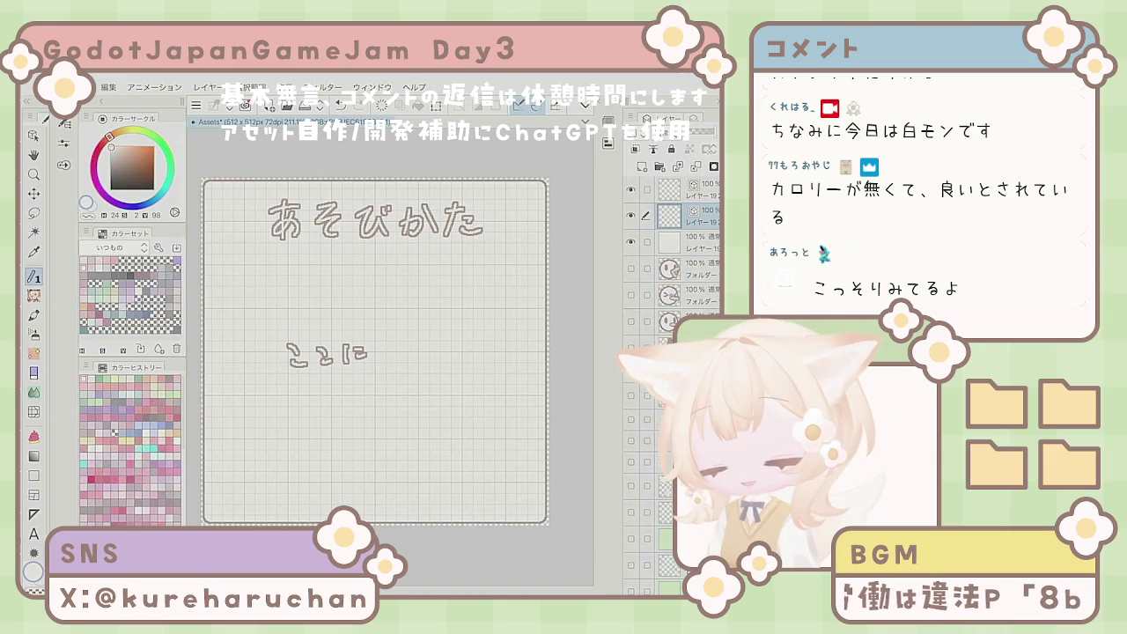
pyautogui.press('Delete')
pyautogui.moveTo(285, 349)
pyautogui.mouseDown()
pyautogui.moveTo(311, 352)
pyautogui.moveTo(310, 366)
pyautogui.mouseUp()
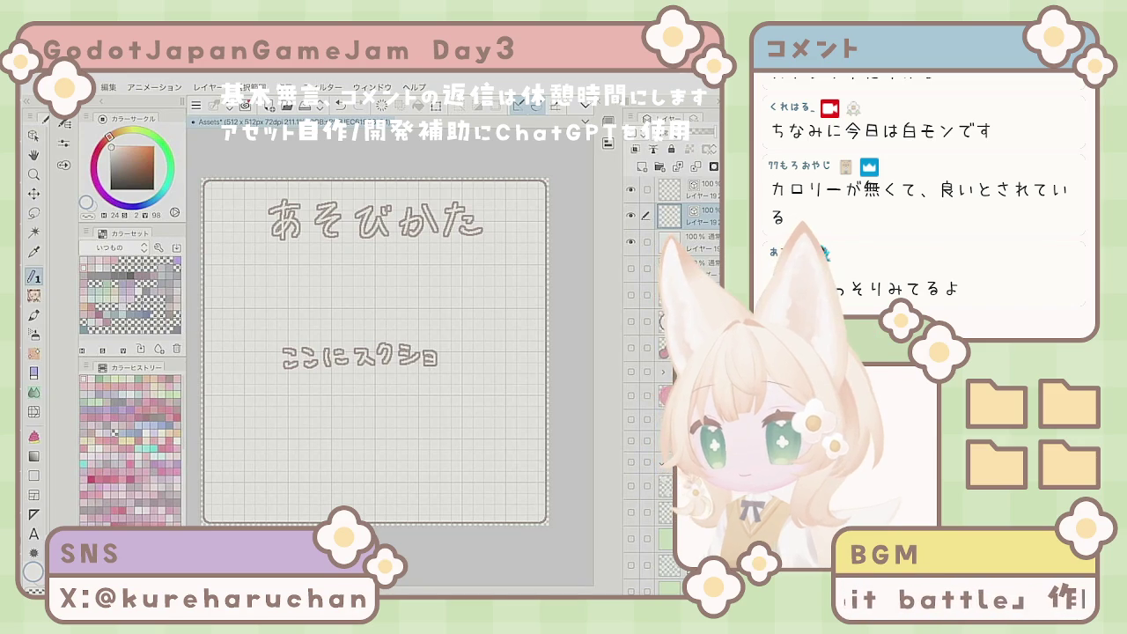
pyautogui.hotkey('ctrl', 'z')
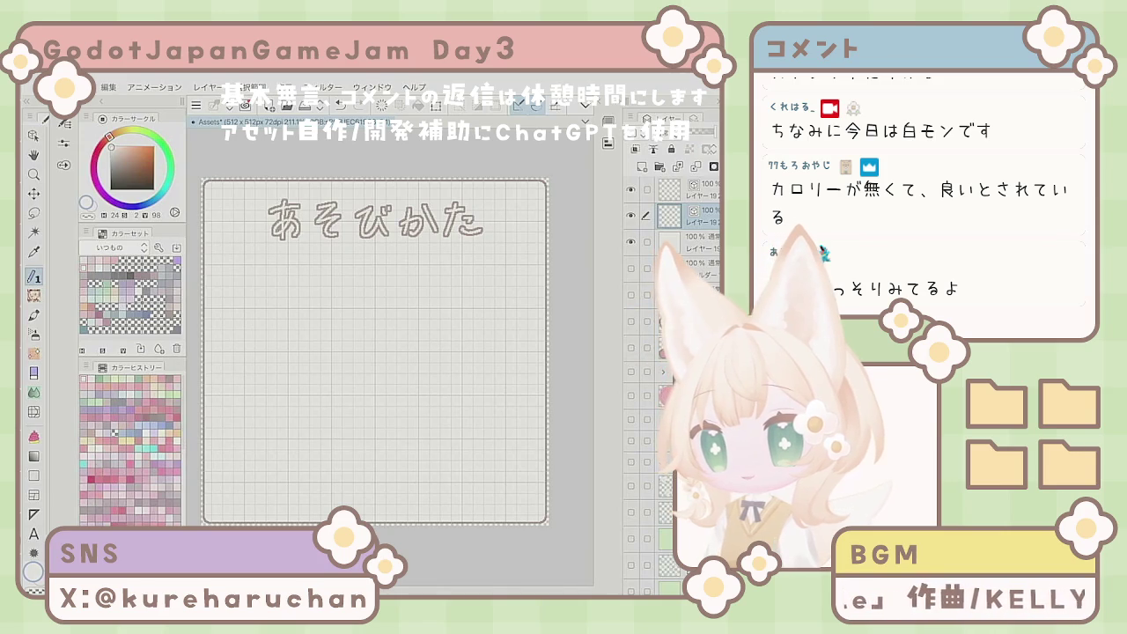
pyautogui.keyDown('shift'); pyautogui.click(683, 237); pyautogui.keyUp('shift')
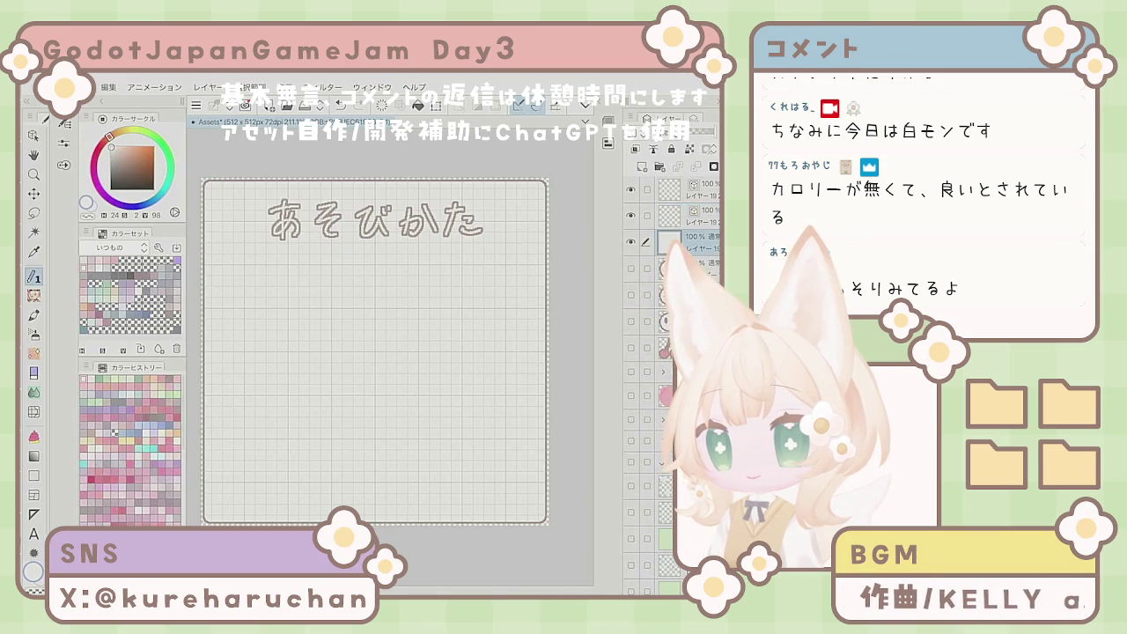
# Step: Show the face icon layer, duplicate it and move it to the top of the stack
pyautogui.moveTo(669, 216); pyautogui.dragTo(669, 563)
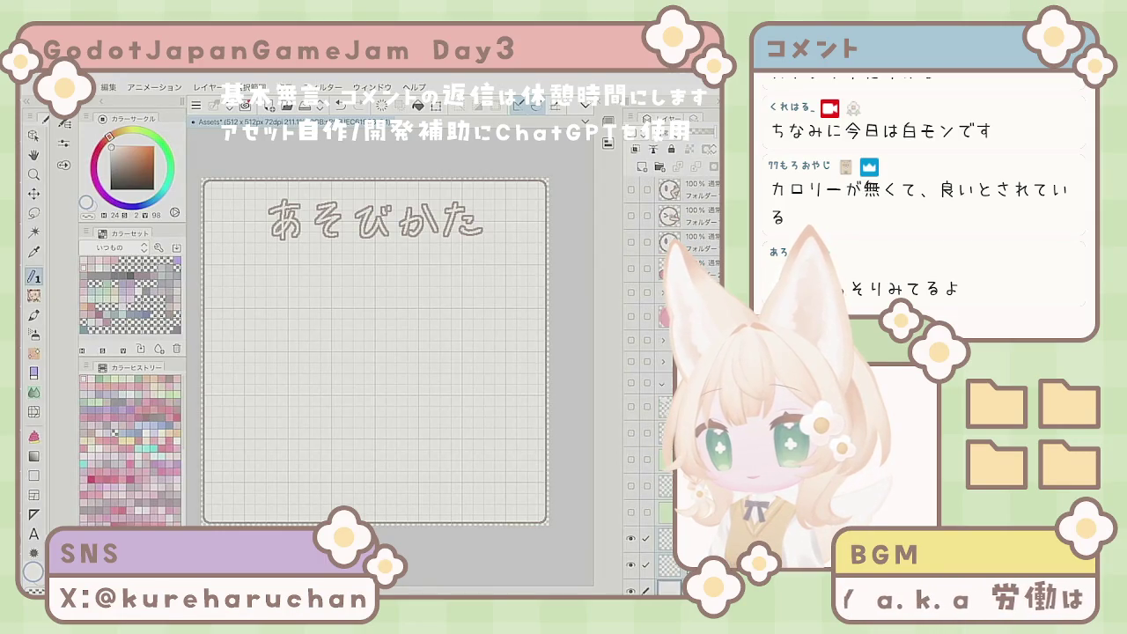
pyautogui.click(630, 242)
pyautogui.click(691, 239)
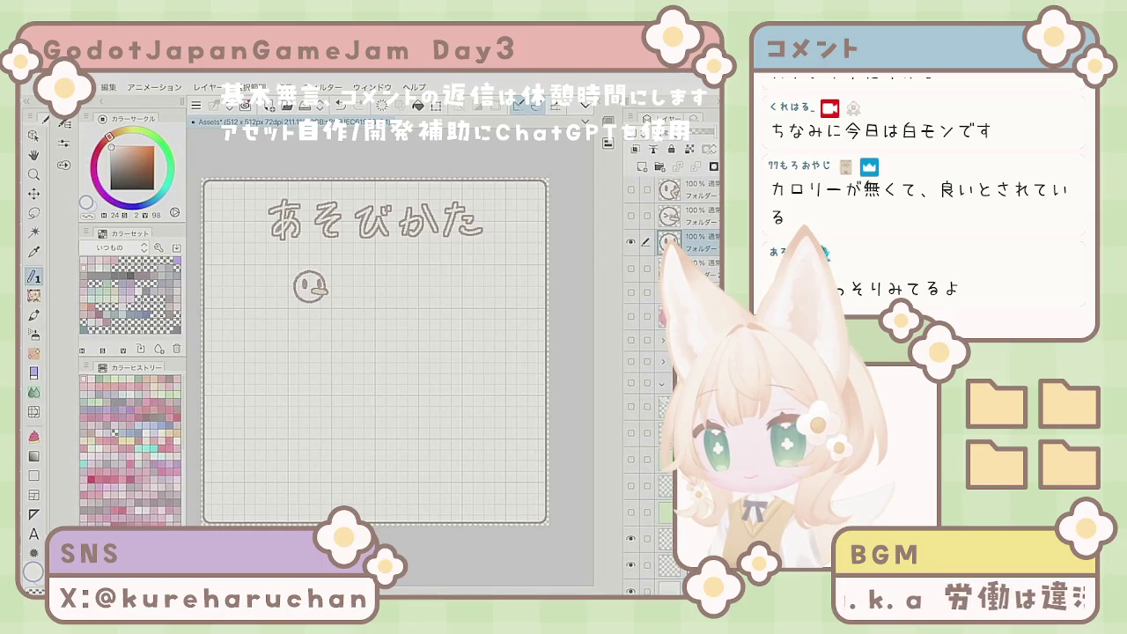
pyautogui.press('k')
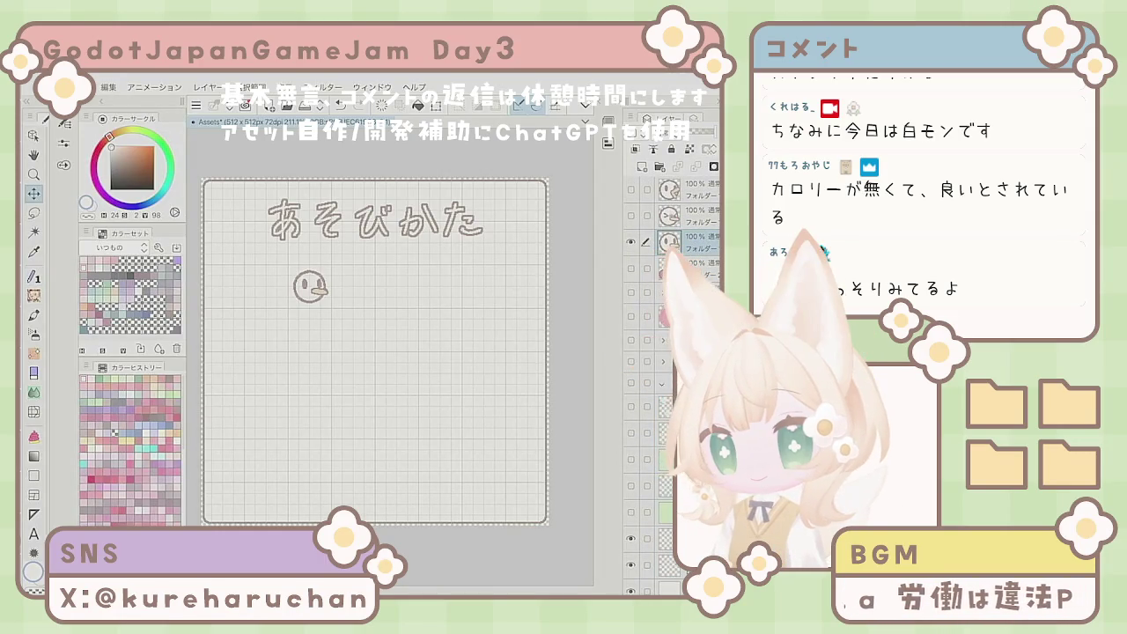
pyautogui.rightClick(691, 240)
pyautogui.click(594, 334)
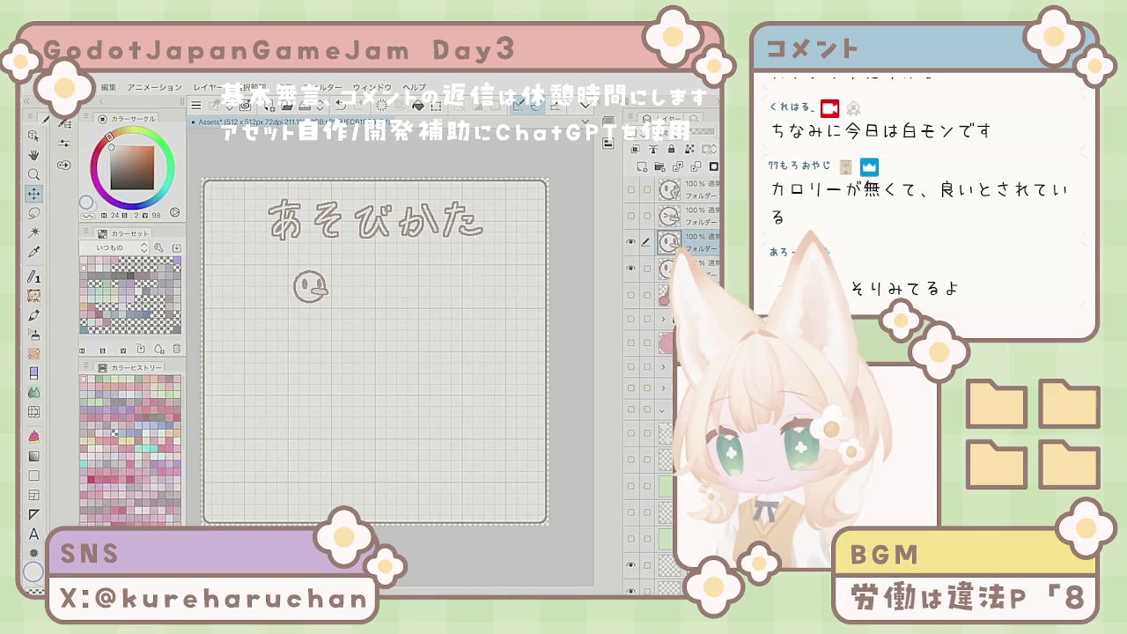
pyautogui.moveTo(691, 201); pyautogui.dragTo(691, 188)
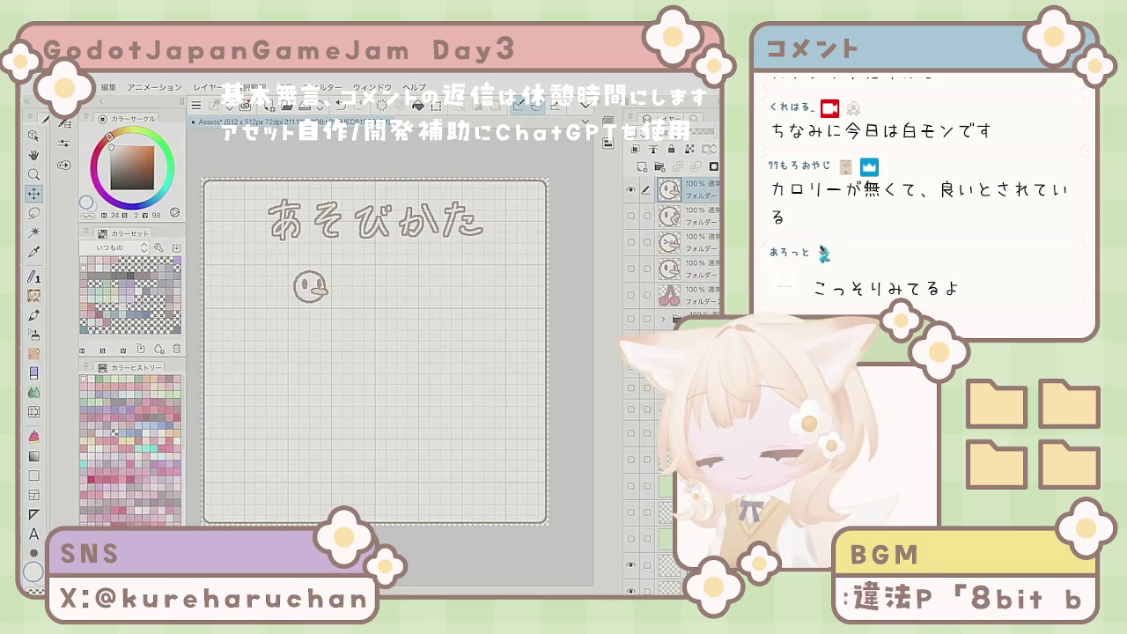
# Step: Try enlarging the face icon with a transform, then cancel it
pyautogui.rightClick(691, 192)
pyautogui.press('Escape')
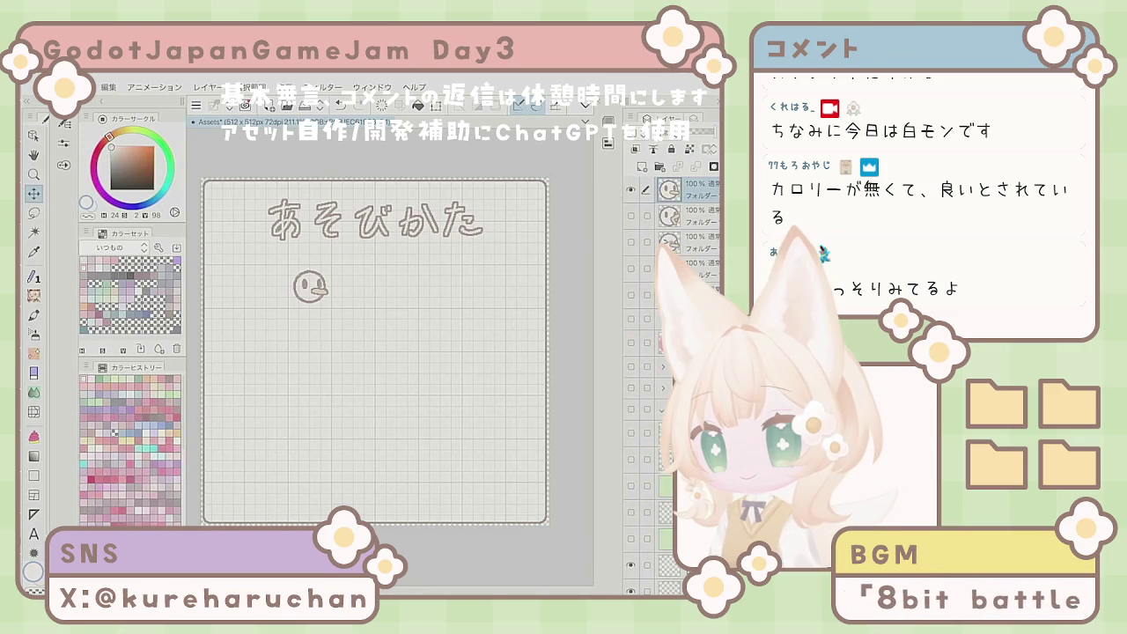
pyautogui.hotkey('ctrl', 't')
pyautogui.moveTo(329, 319)
pyautogui.mouseDown()
pyautogui.moveTo(386, 373)
pyautogui.moveTo(387, 358)
pyautogui.mouseUp()
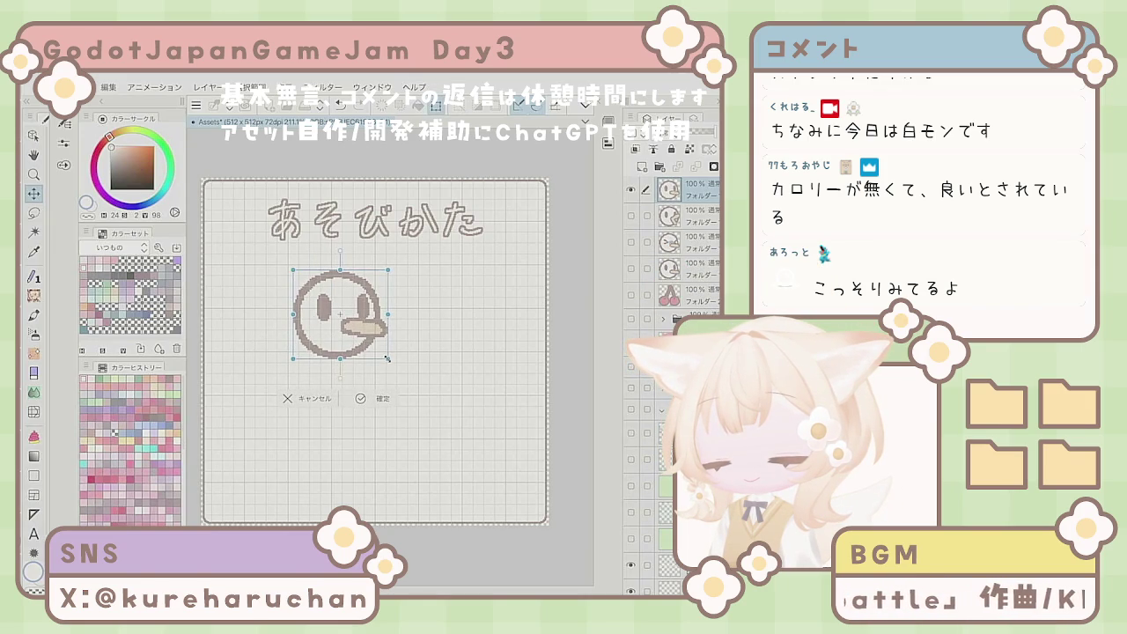
pyautogui.click(308, 398)
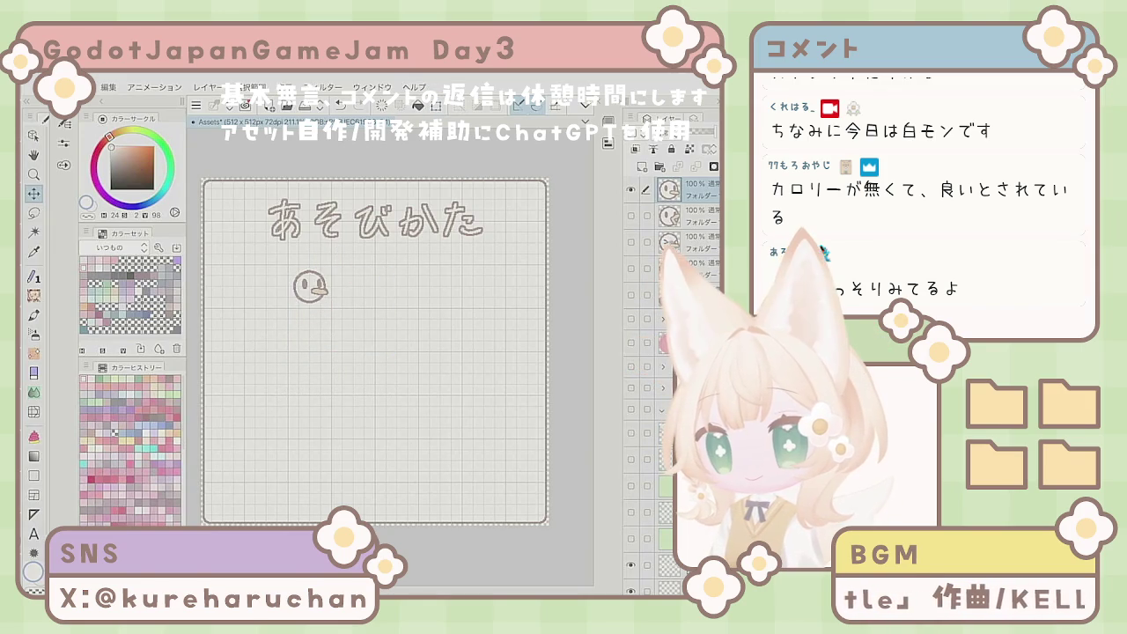
# Step: Add an empty raster layer on top and undo it, then open the Edit menu
pyautogui.rightClick(674, 190)
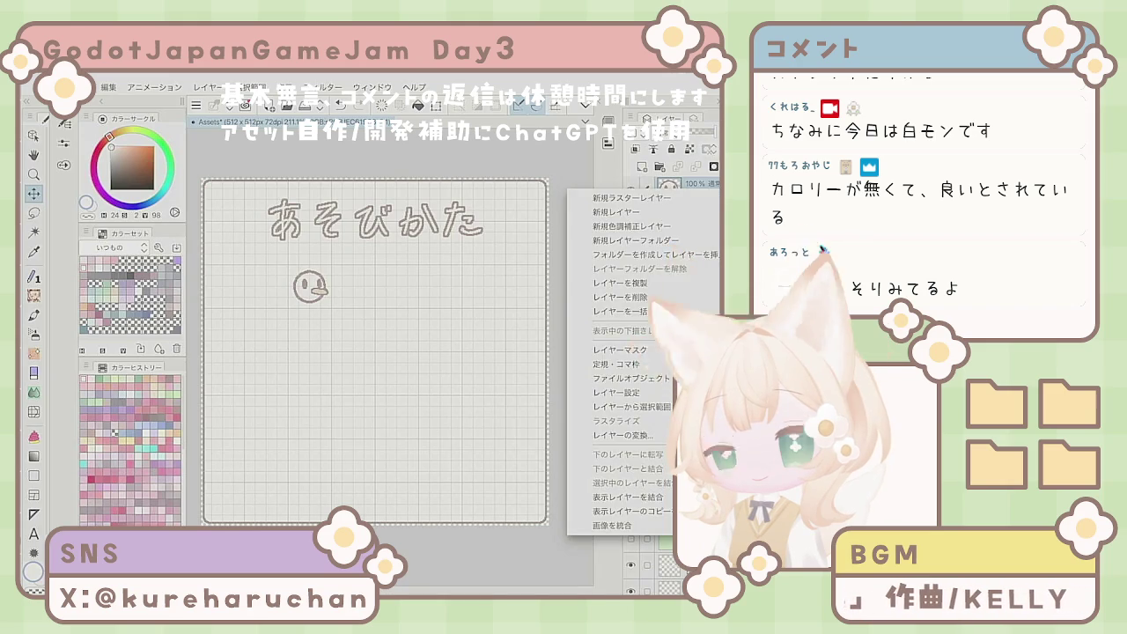
pyautogui.click(630, 198)
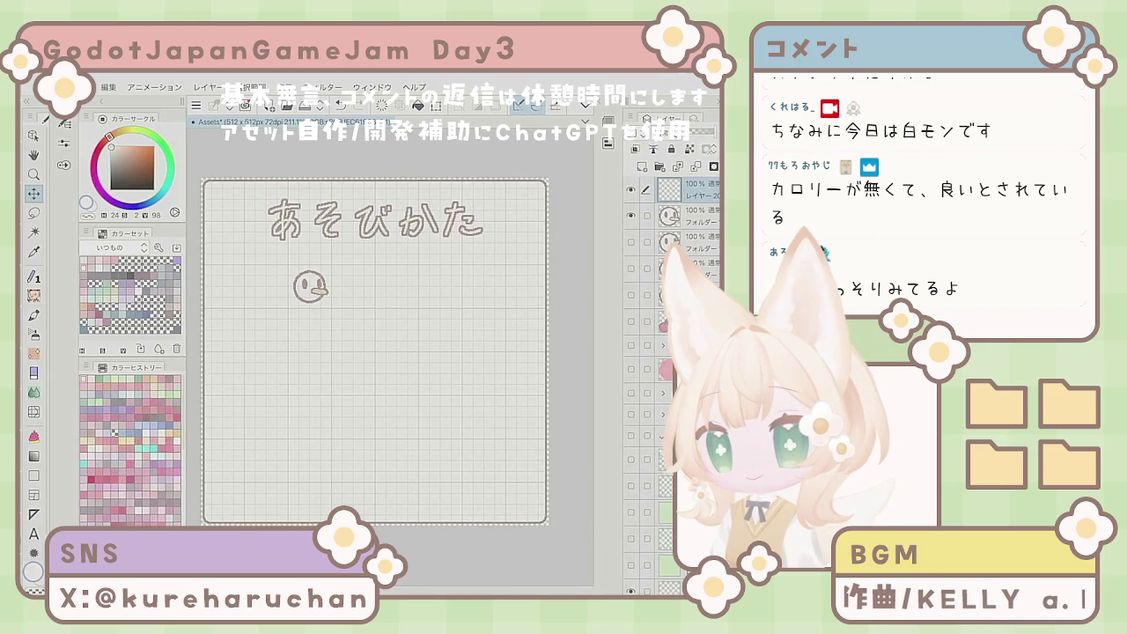
pyautogui.hotkey('ctrl', 'z')
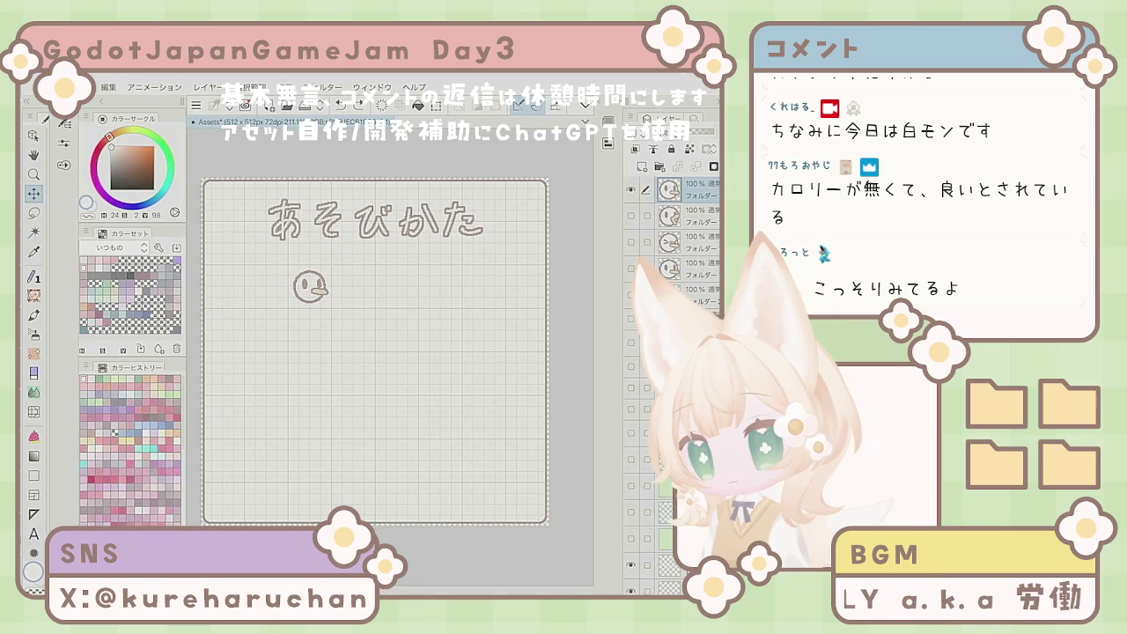
pyautogui.press('m')
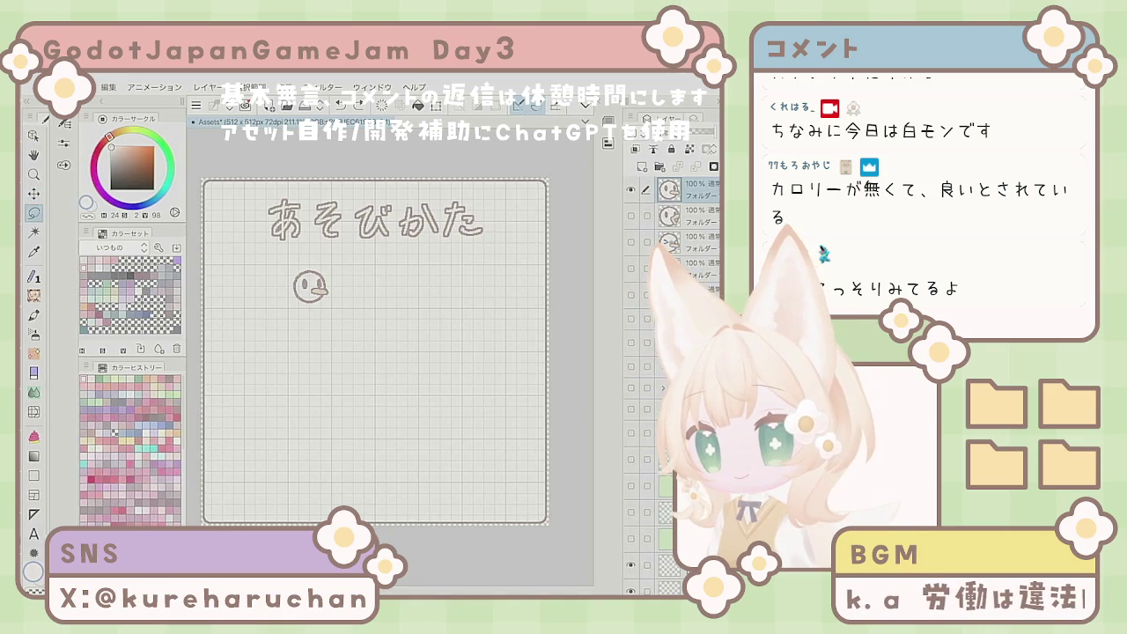
pyautogui.click(108, 87)
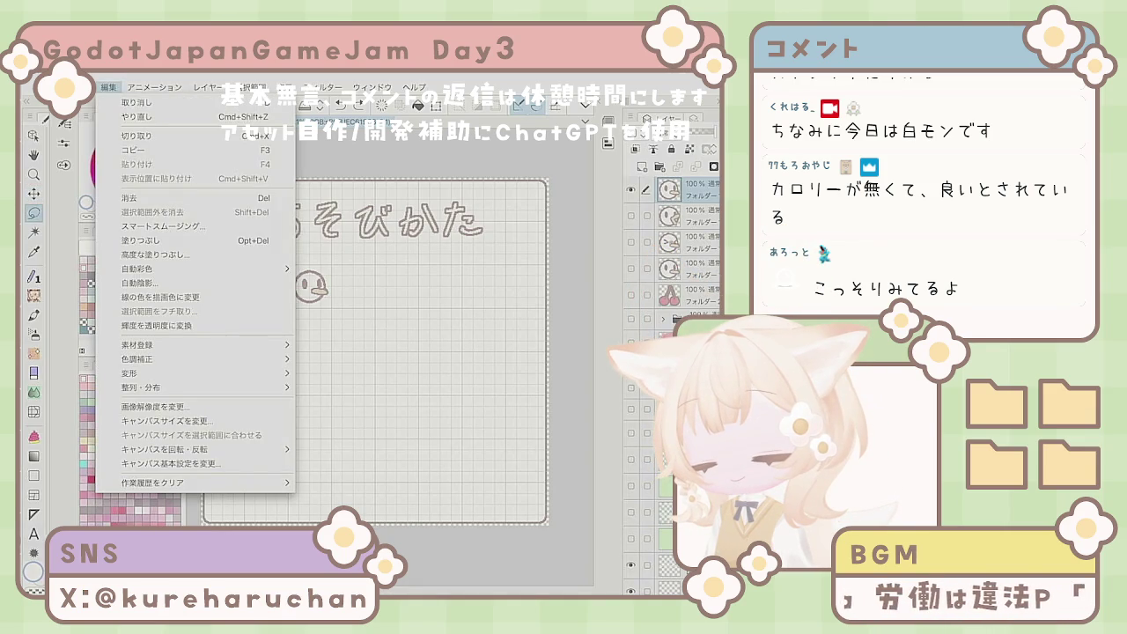
# Step: Browse the Edit and Layer command menus, then close them and readjust the zoom
pyautogui.click(109, 87)
pyautogui.click(208, 87)
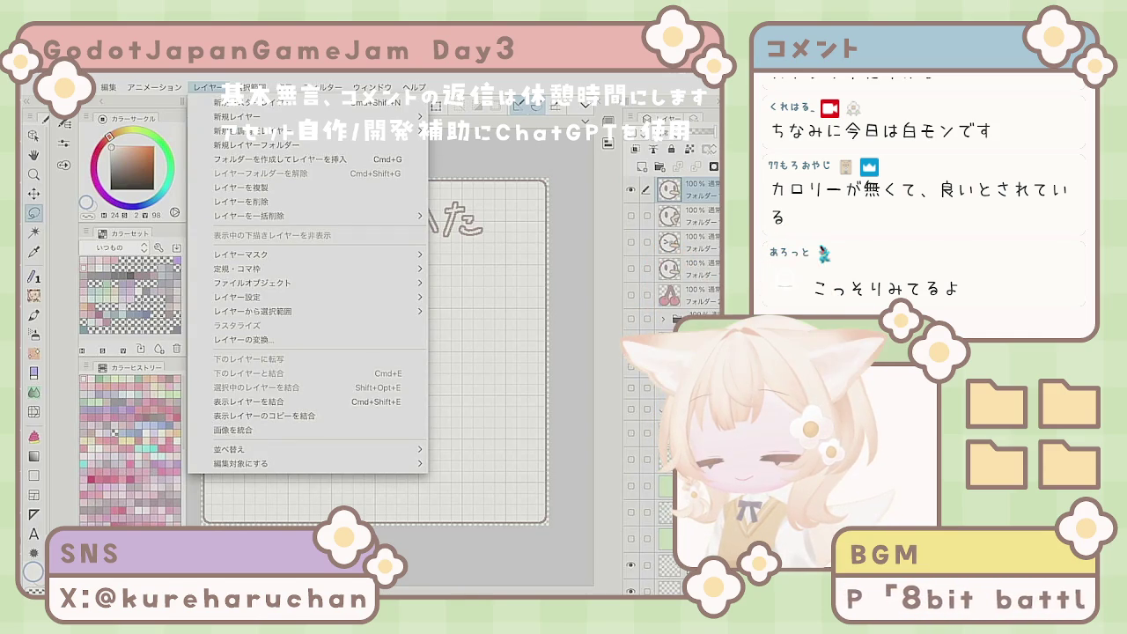
pyautogui.press('Escape')
pyautogui.hotkey('ctrl', '-')
pyautogui.hotkey('ctrl', '+')
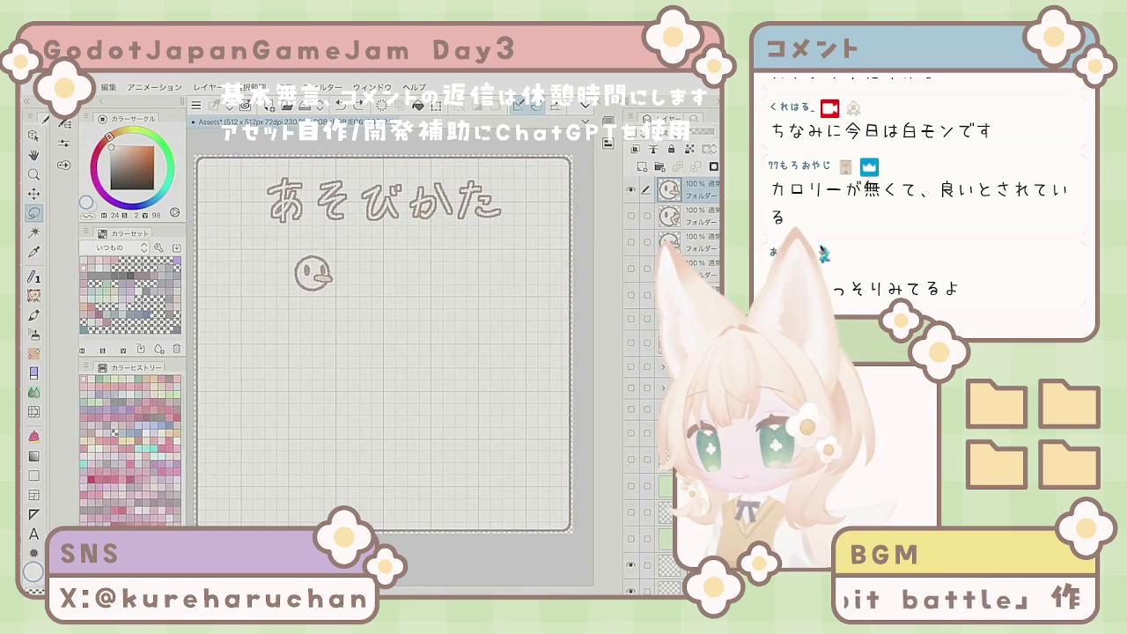
# Step: Transform the bird face, shrink it slightly and nudge it up
pyautogui.hotkey('ctrl', 't')
pyautogui.moveTo(335, 292)
pyautogui.mouseDown()
pyautogui.moveTo(336, 340)
pyautogui.moveTo(315, 373)
pyautogui.moveTo(334, 390)
pyautogui.mouseUp()
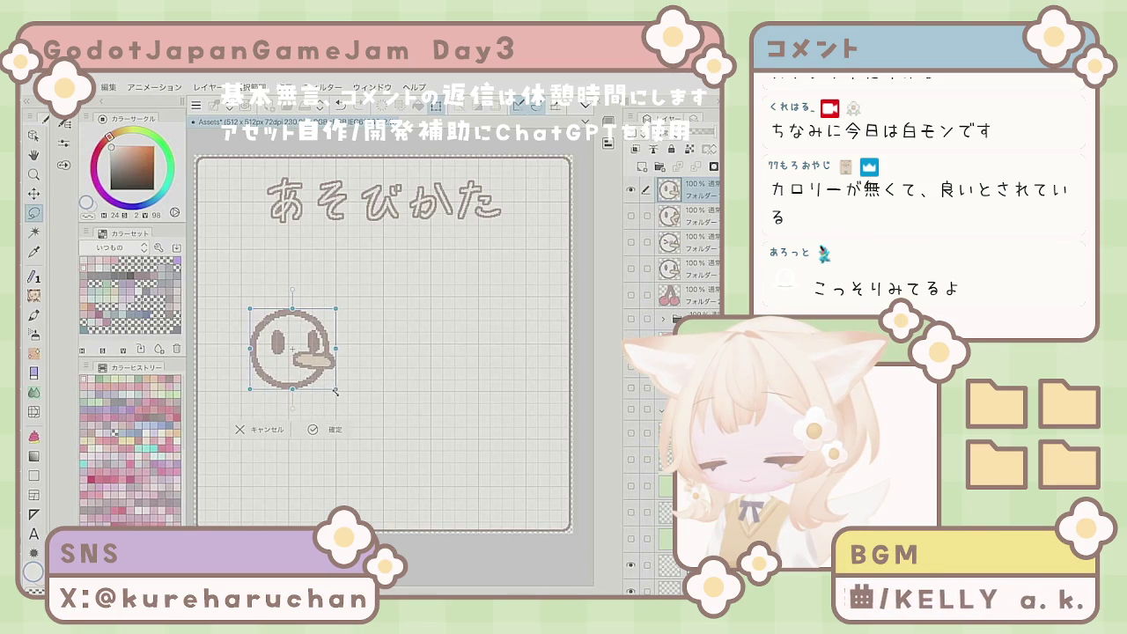
pyautogui.moveTo(250, 308); pyautogui.dragTo(241, 296)
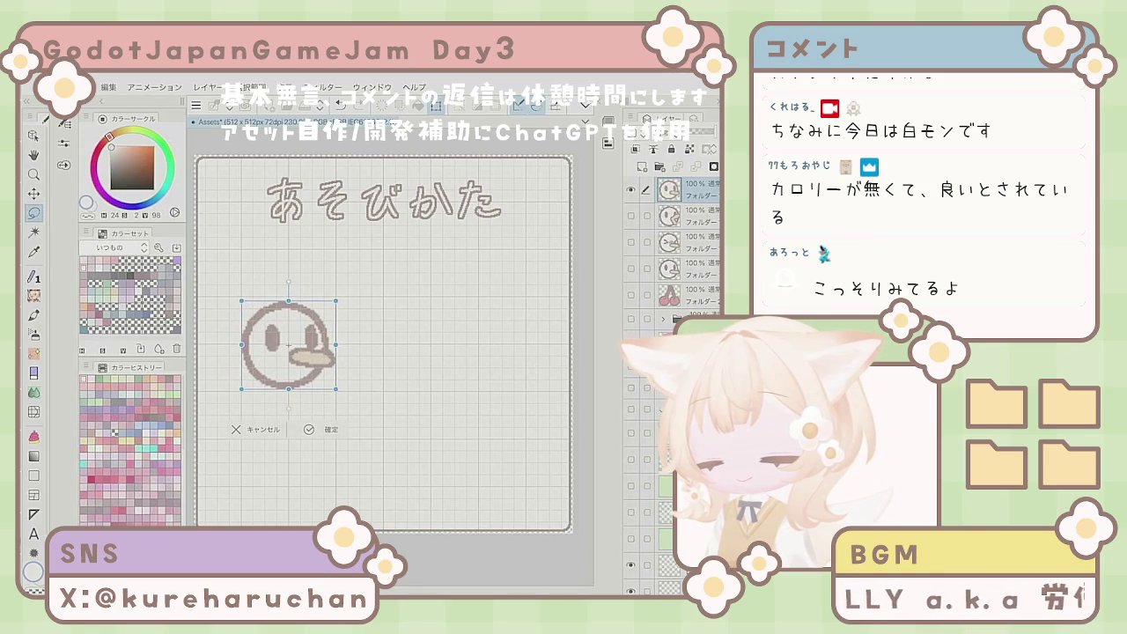
pyautogui.moveTo(313, 361); pyautogui.dragTo(312, 362)
pyautogui.moveTo(337, 300)
pyautogui.mouseDown()
pyautogui.moveTo(319, 316)
pyautogui.moveTo(338, 298)
pyautogui.mouseUp()
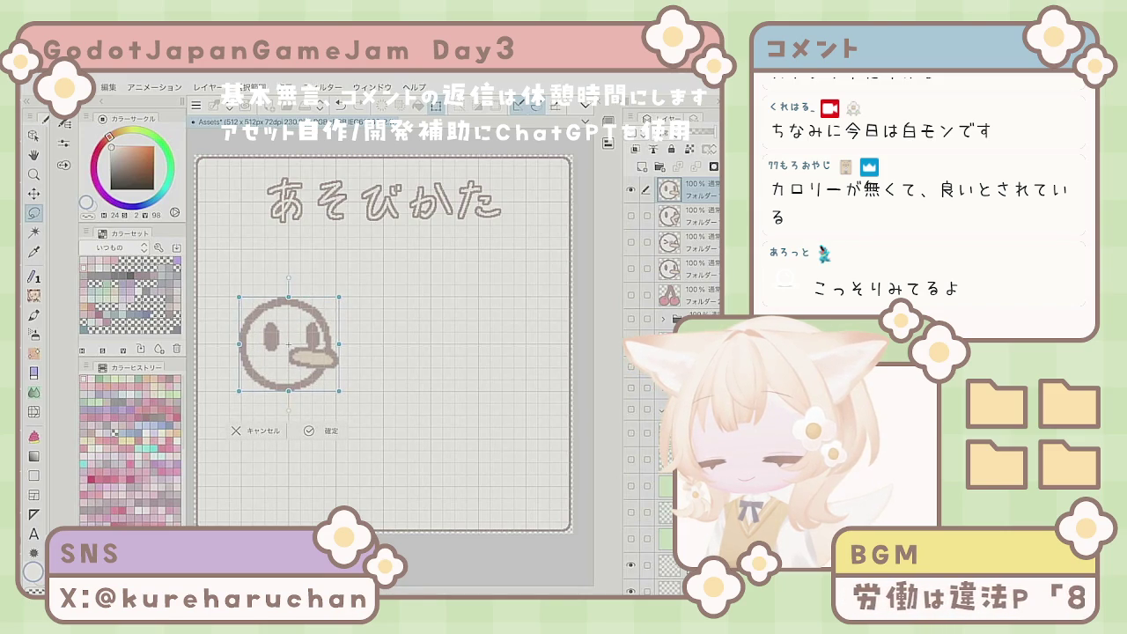
pyautogui.press('Return')
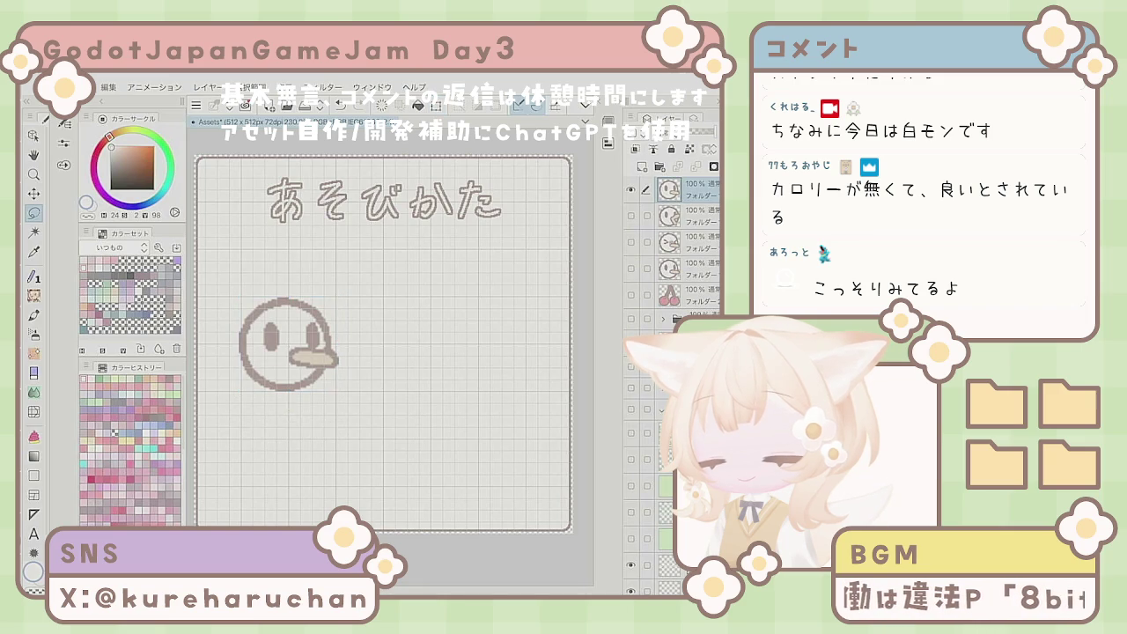
pyautogui.hotkey('ctrl', 'z')
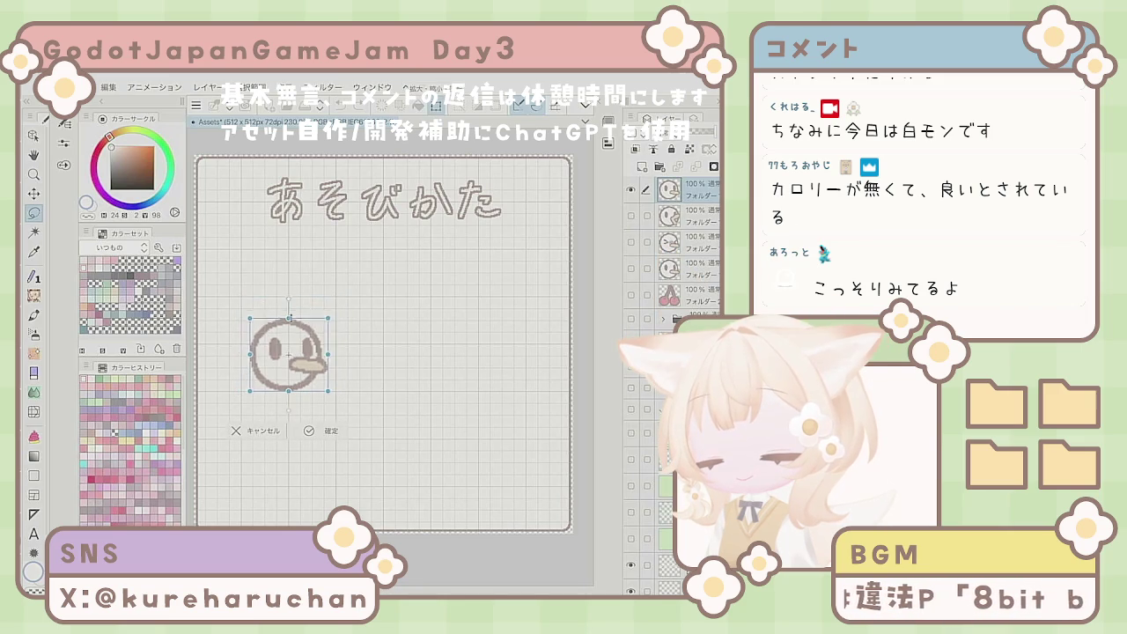
pyautogui.press('Up')
pyautogui.press('Up')
pyautogui.press('Up')
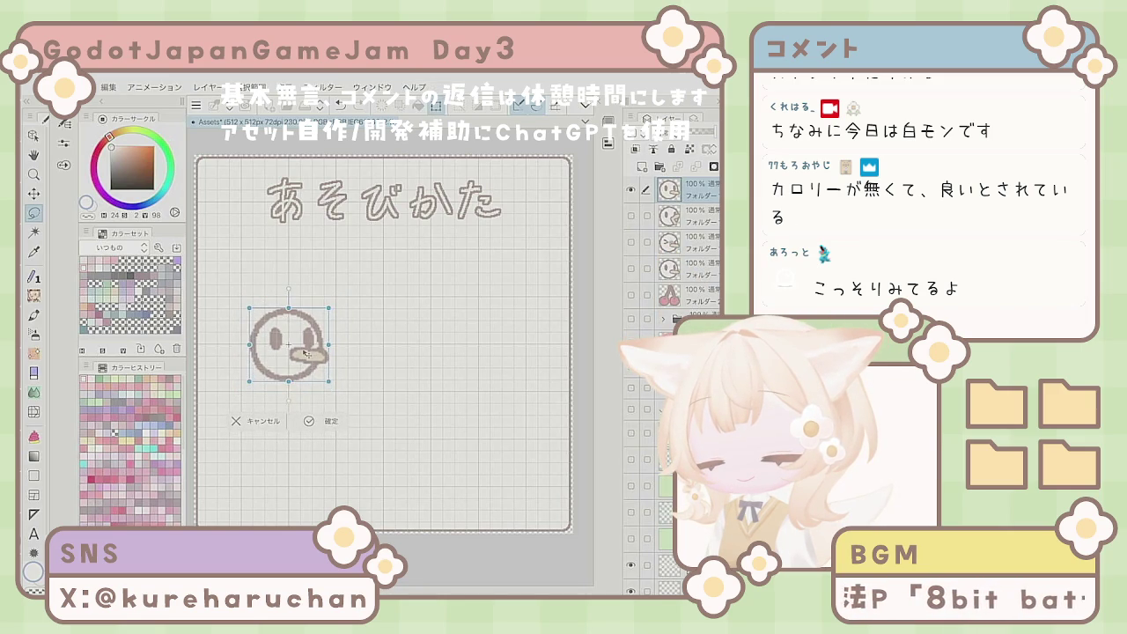
pyautogui.press('Return')
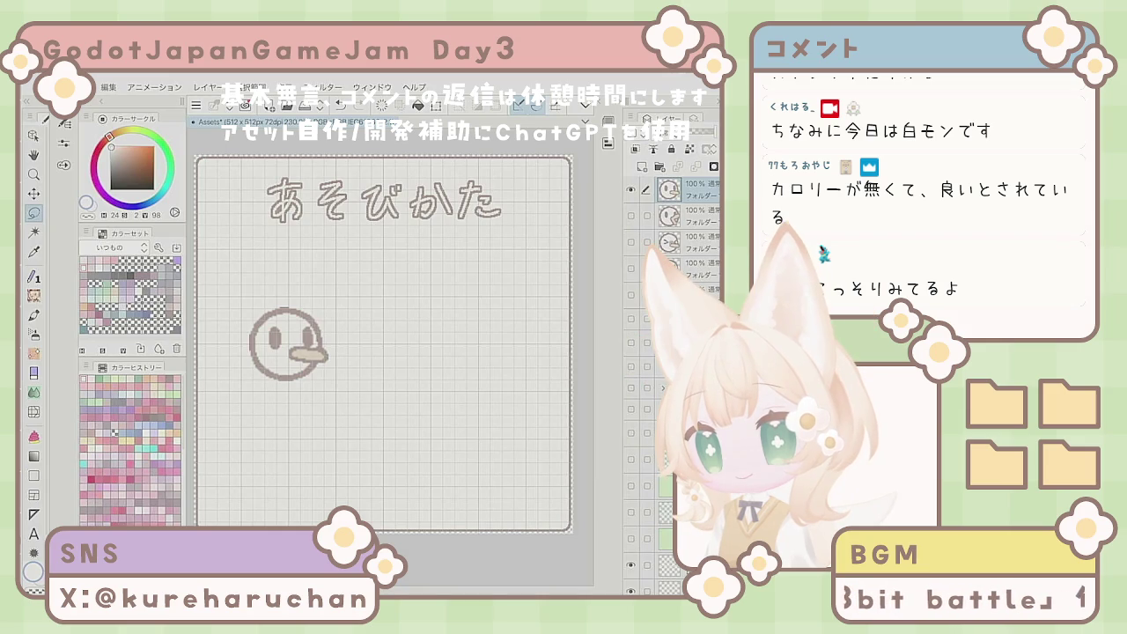
pyautogui.press('p')
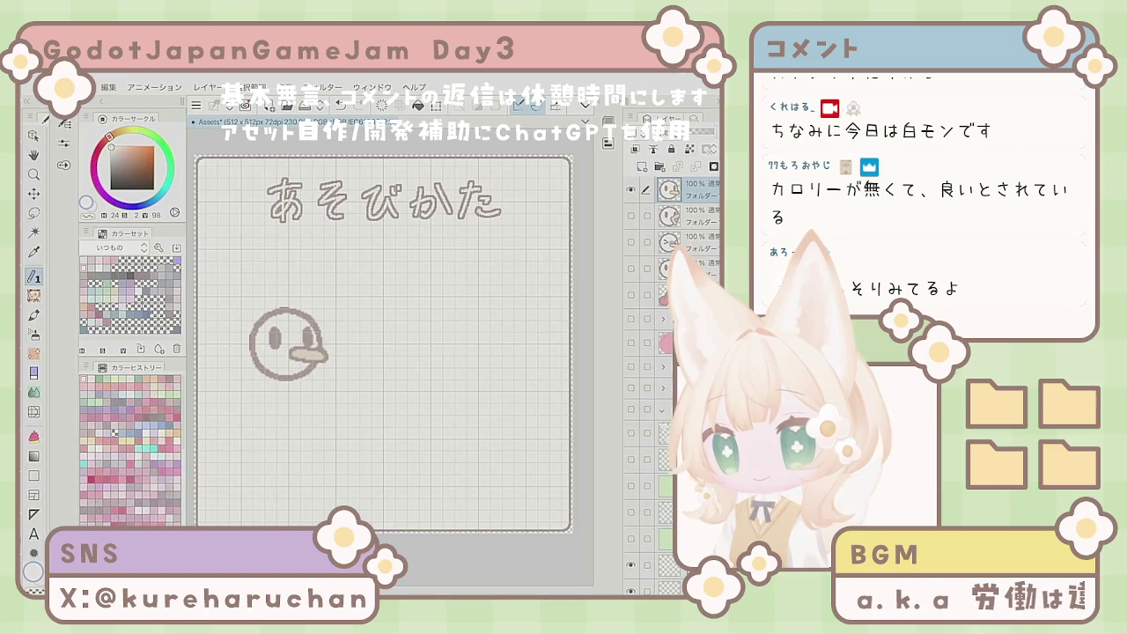
# Step: On a new raster layer with a Border effect outline, draw an arrow and label beside the bird face
pyautogui.click(641, 167)
pyautogui.click(648, 117)
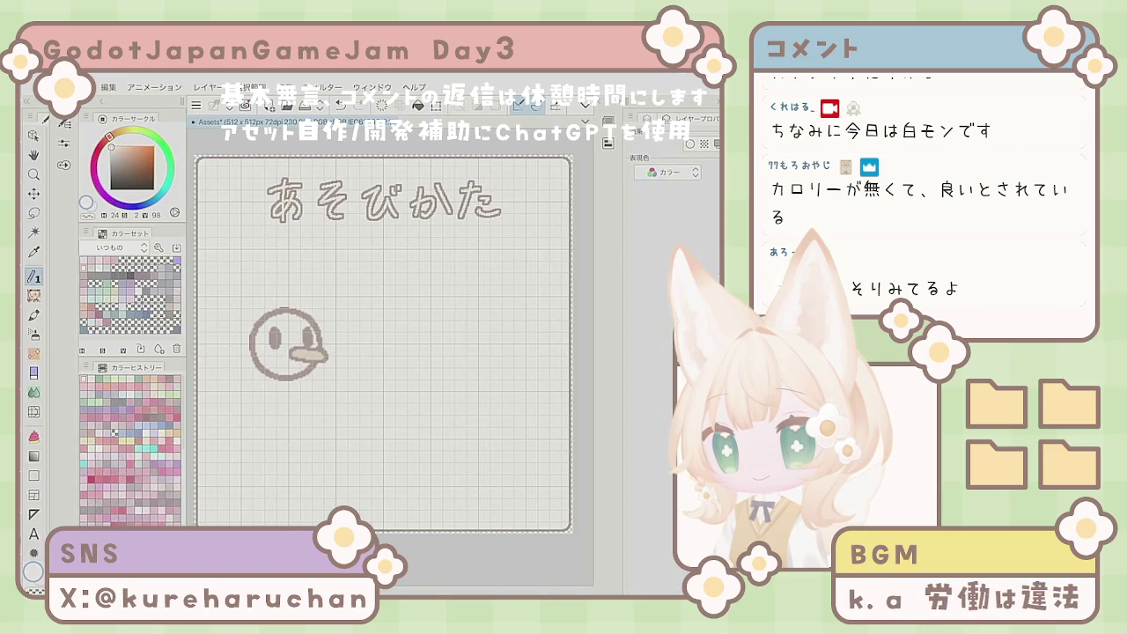
pyautogui.click(704, 162)
pyautogui.click(698, 196)
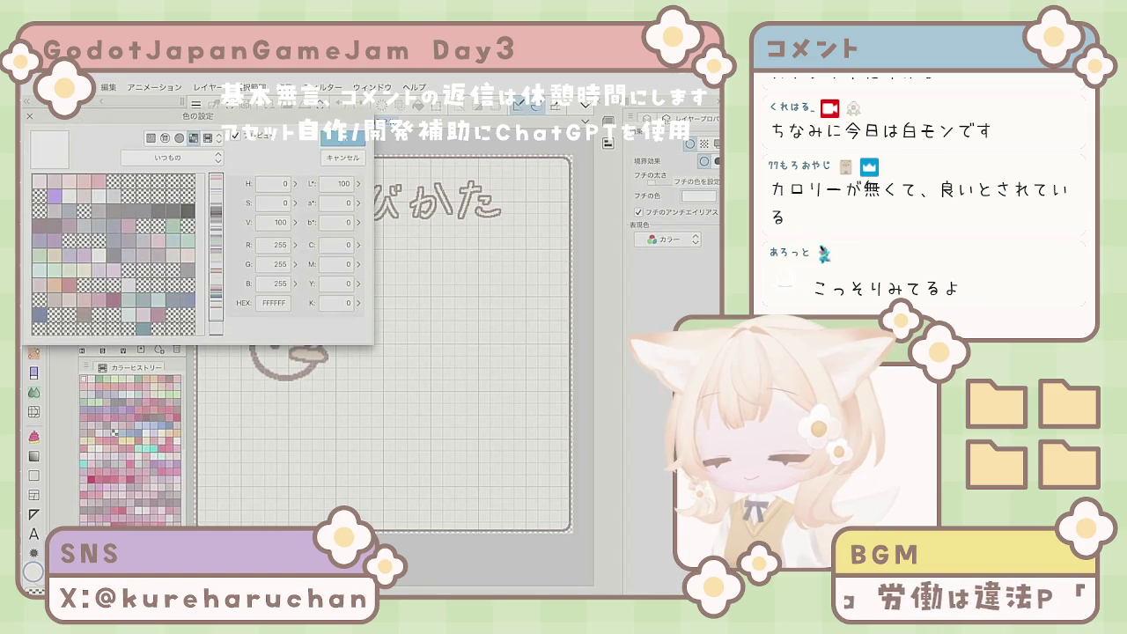
pyautogui.press('Return')
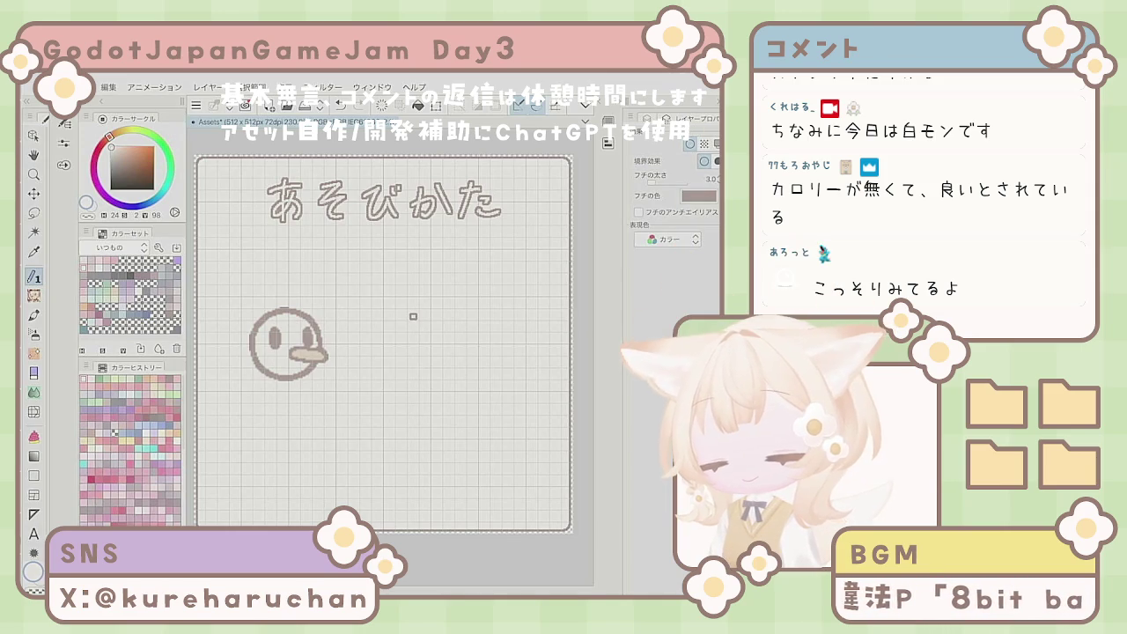
pyautogui.moveTo(346, 341)
pyautogui.mouseDown()
pyautogui.moveTo(377, 341)
pyautogui.moveTo(358, 353)
pyautogui.moveTo(407, 334)
pyautogui.mouseUp()
pyautogui.moveTo(399, 328)
pyautogui.mouseDown()
pyautogui.moveTo(400, 357)
pyautogui.moveTo(478, 350)
pyautogui.mouseUp()
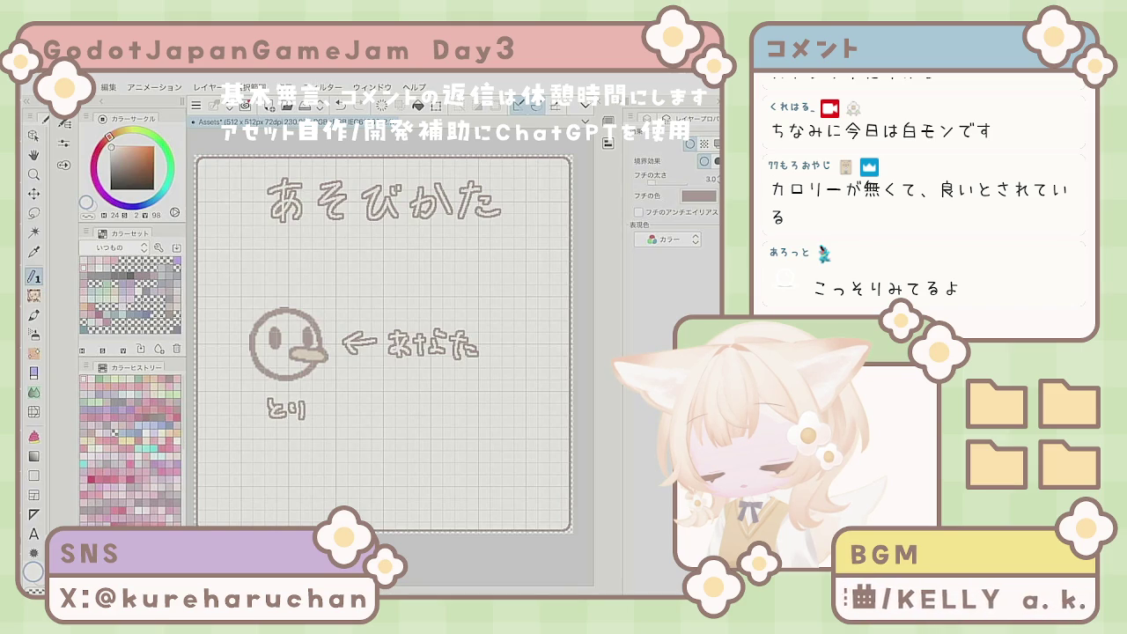
# Step: Undo the old labels and hand-write まるっとり above the bird face
pyautogui.hotkey('ctrl', 'z')
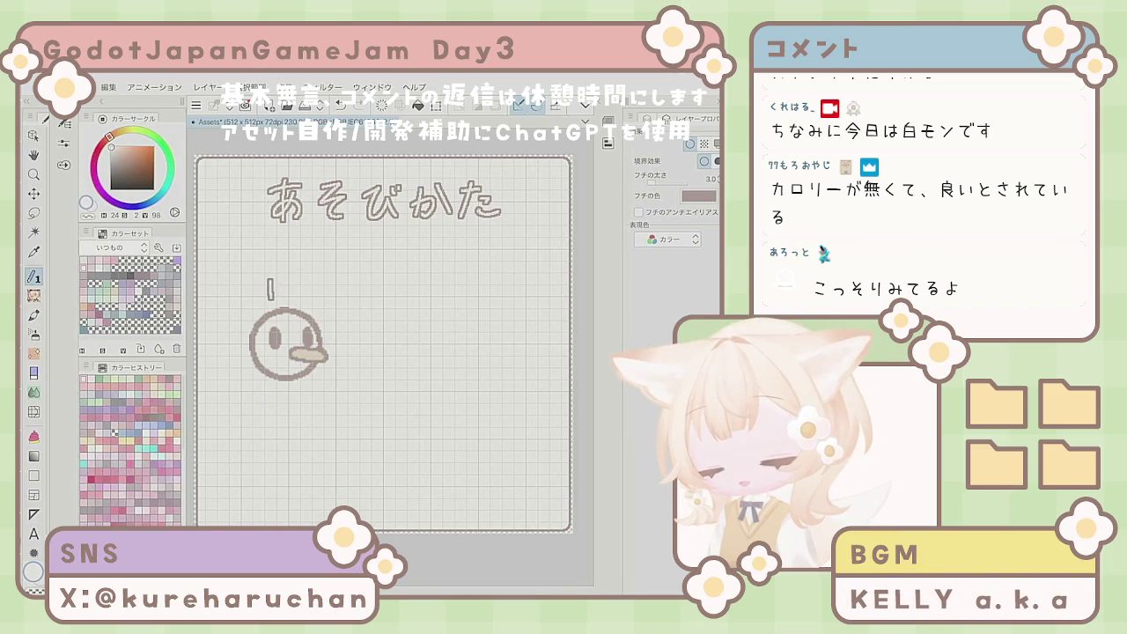
pyautogui.hotkey('ctrl', 'z')
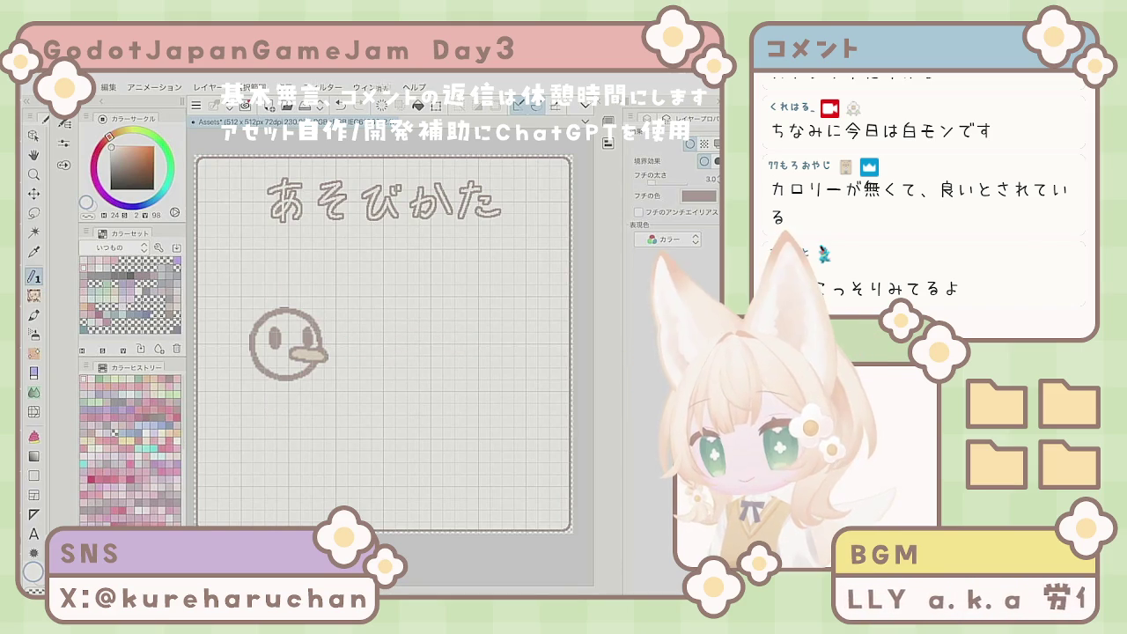
pyautogui.moveTo(256, 275); pyautogui.dragTo(268, 275)
pyautogui.moveTo(255, 283)
pyautogui.mouseDown()
pyautogui.moveTo(280, 280)
pyautogui.moveTo(284, 294)
pyautogui.moveTo(303, 298)
pyautogui.mouseUp()
pyautogui.moveTo(310, 276); pyautogui.dragTo(312, 280)
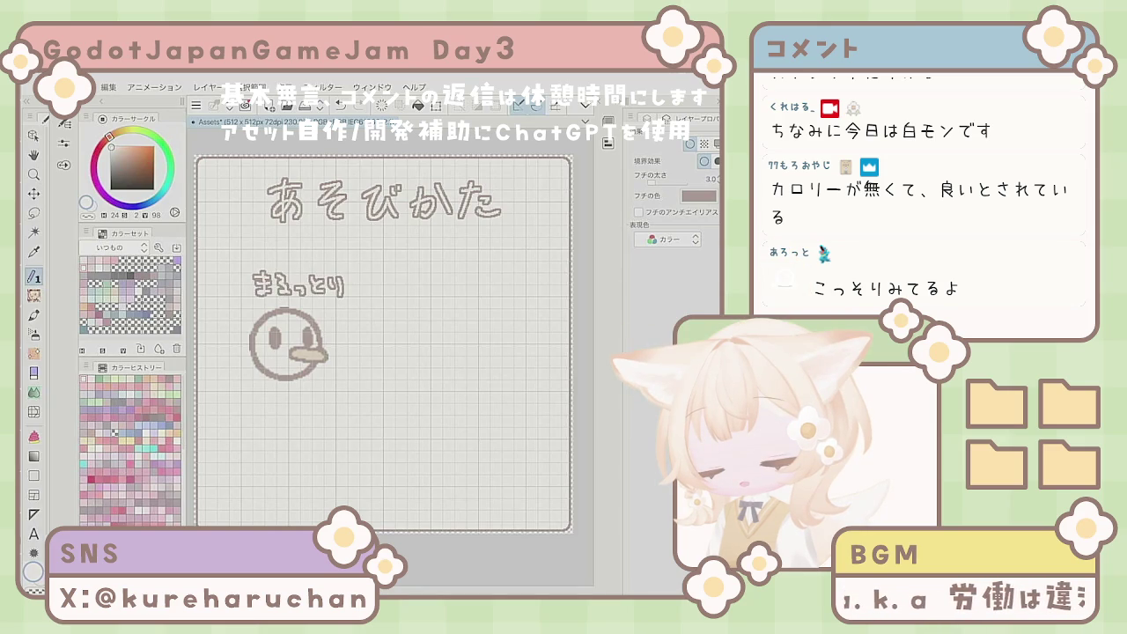
pyautogui.hotkey('ctrl', 't')
pyautogui.press('Return')
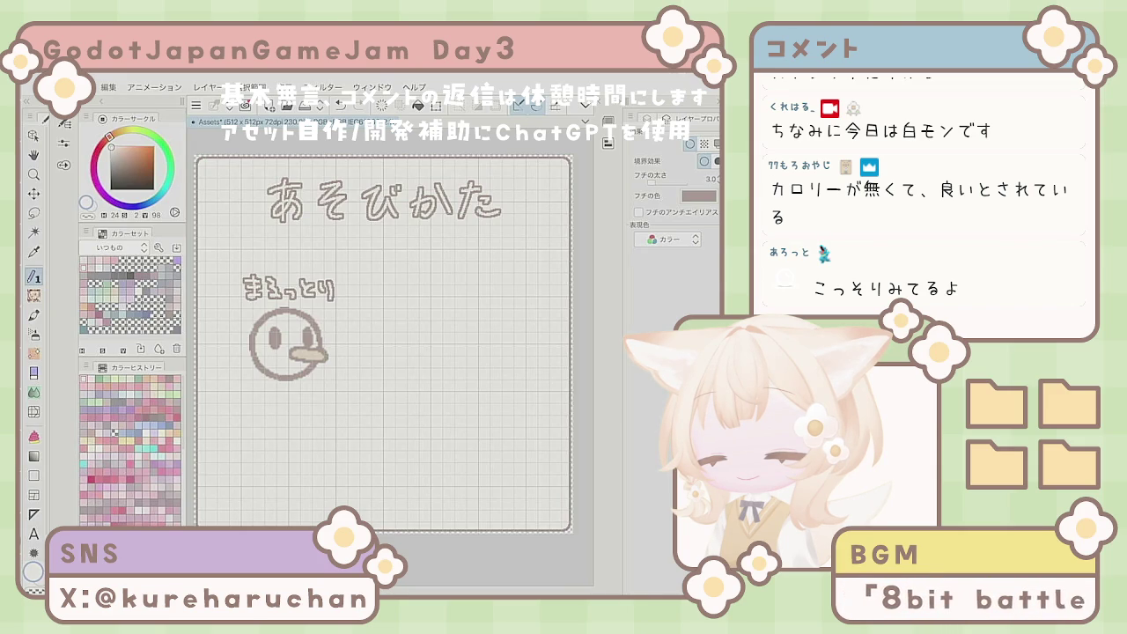
# Step: Draw the arrow shaft right of the face and hand-write あなた beside it
pyautogui.moveTo(344, 343); pyautogui.dragTo(375, 342)
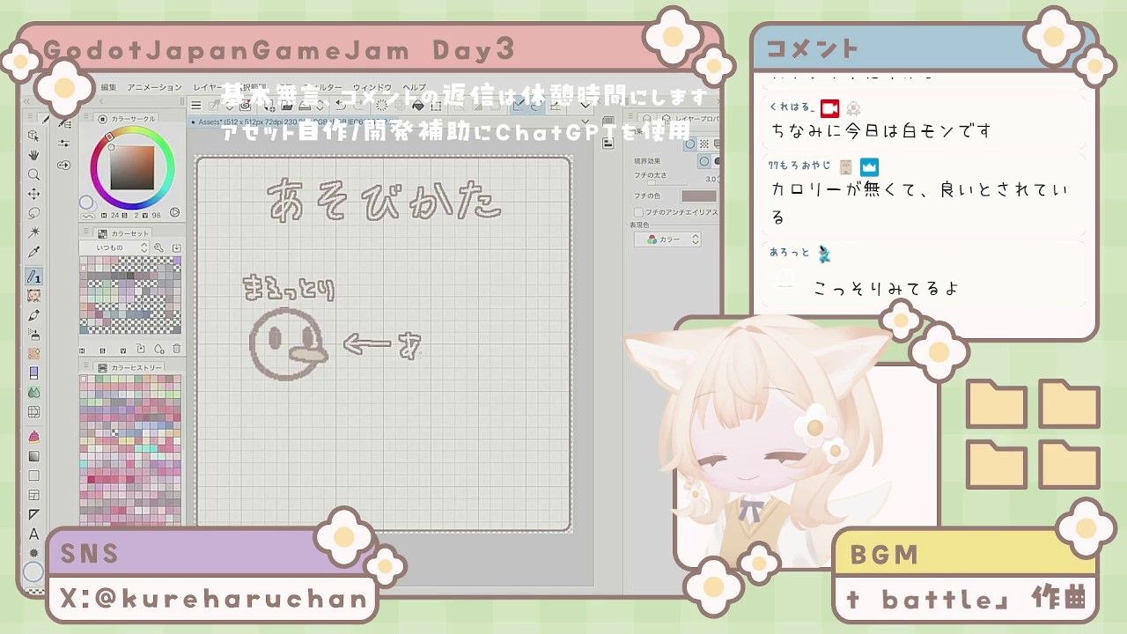
pyautogui.moveTo(440, 340); pyautogui.dragTo(446, 358)
pyautogui.moveTo(447, 346)
pyautogui.mouseDown()
pyautogui.moveTo(461, 352)
pyautogui.moveTo(476, 338)
pyautogui.mouseUp()
pyautogui.moveTo(467, 328); pyautogui.dragTo(465, 359)
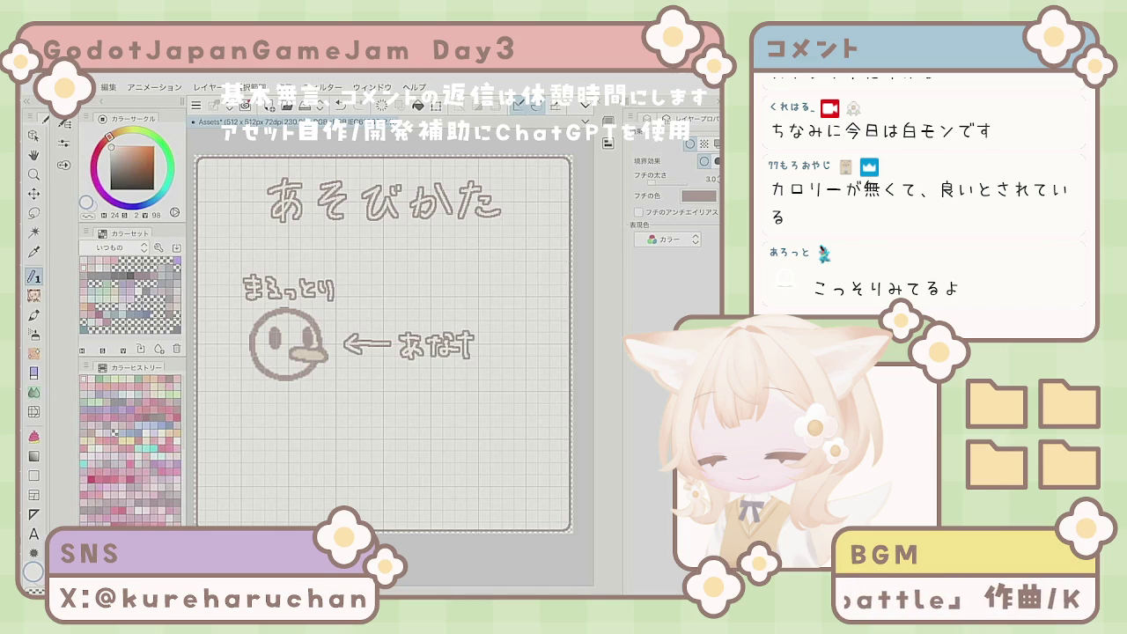
pyautogui.press('e')
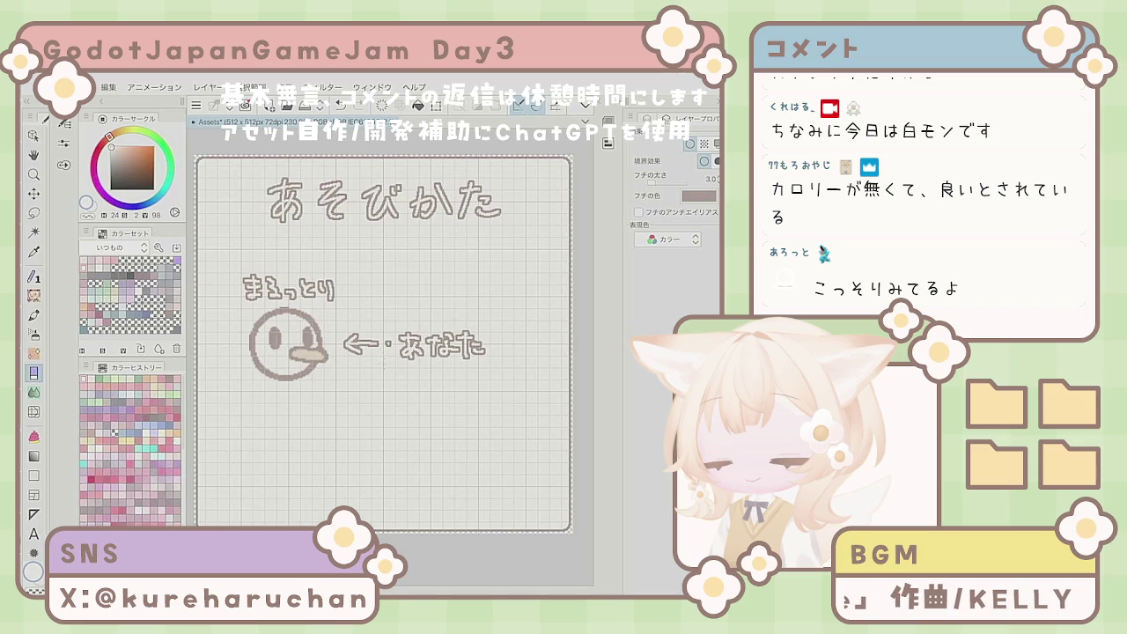
# Step: Lasso あなた and move it closer to the arrow
pyautogui.press('m')
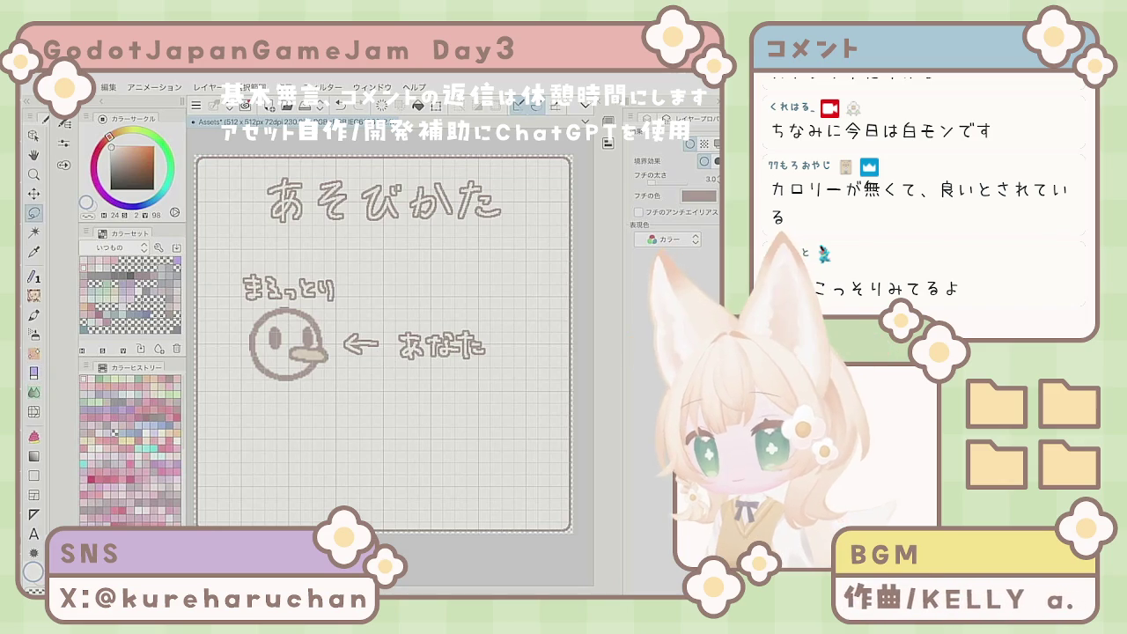
pyautogui.moveTo(449, 293); pyautogui.dragTo(414, 304)
pyautogui.click(515, 420)
pyautogui.moveTo(473, 377); pyautogui.dragTo(462, 372)
pyautogui.press('Return')
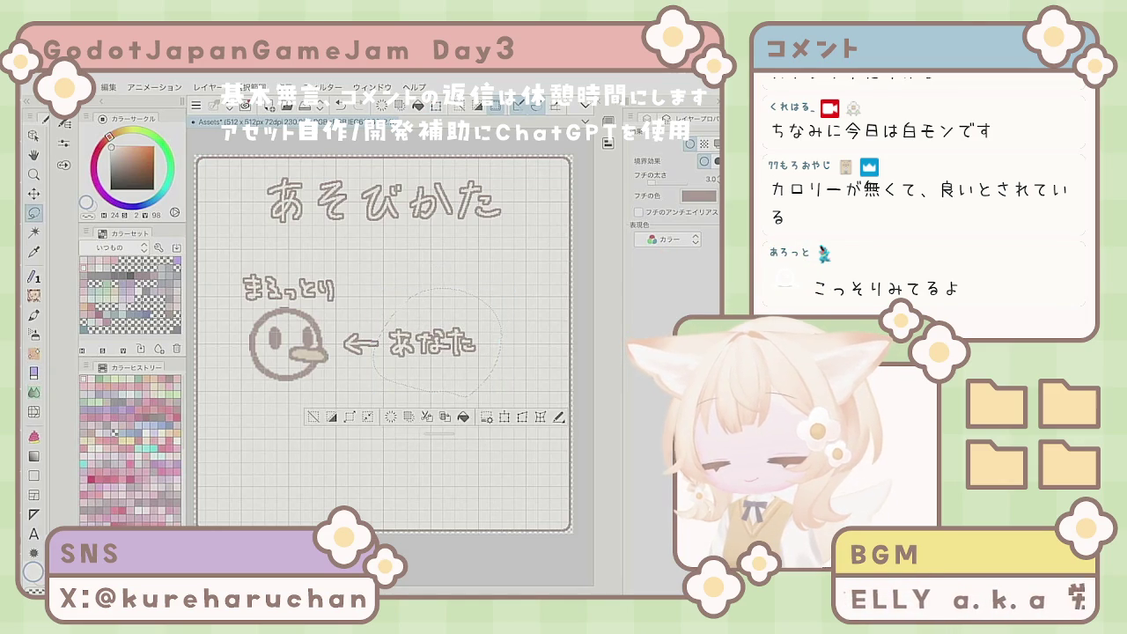
pyautogui.press('p')
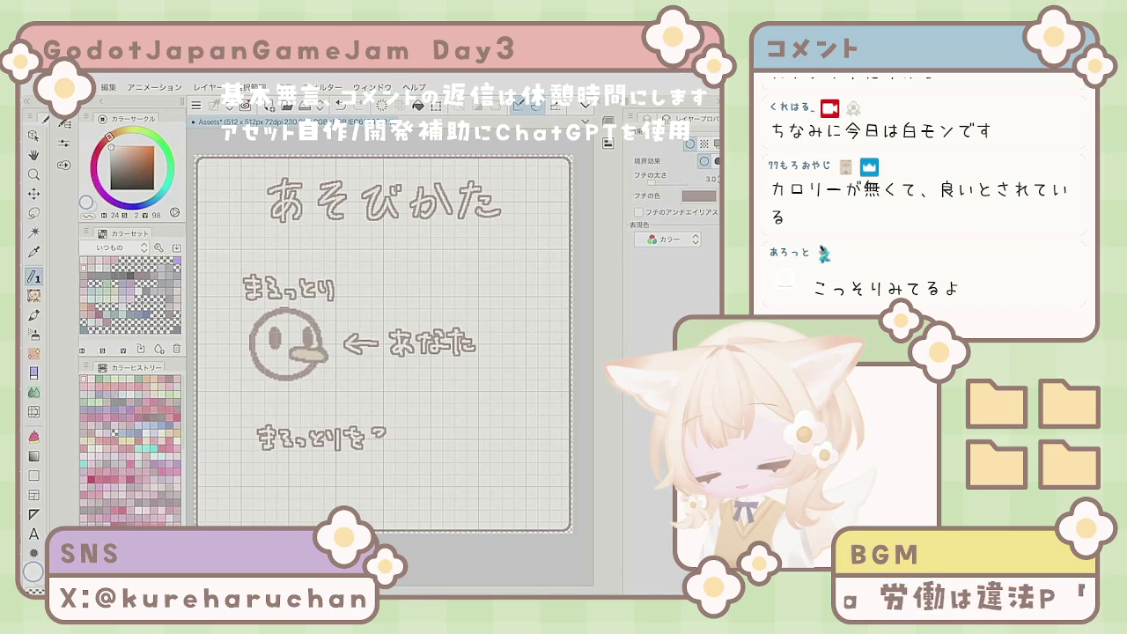
# Step: Finish lettering まるっとりをそうさして, then lasso it and move it up and right
pyautogui.moveTo(418, 425)
pyautogui.mouseDown()
pyautogui.moveTo(416, 445)
pyautogui.moveTo(448, 438)
pyautogui.mouseUp()
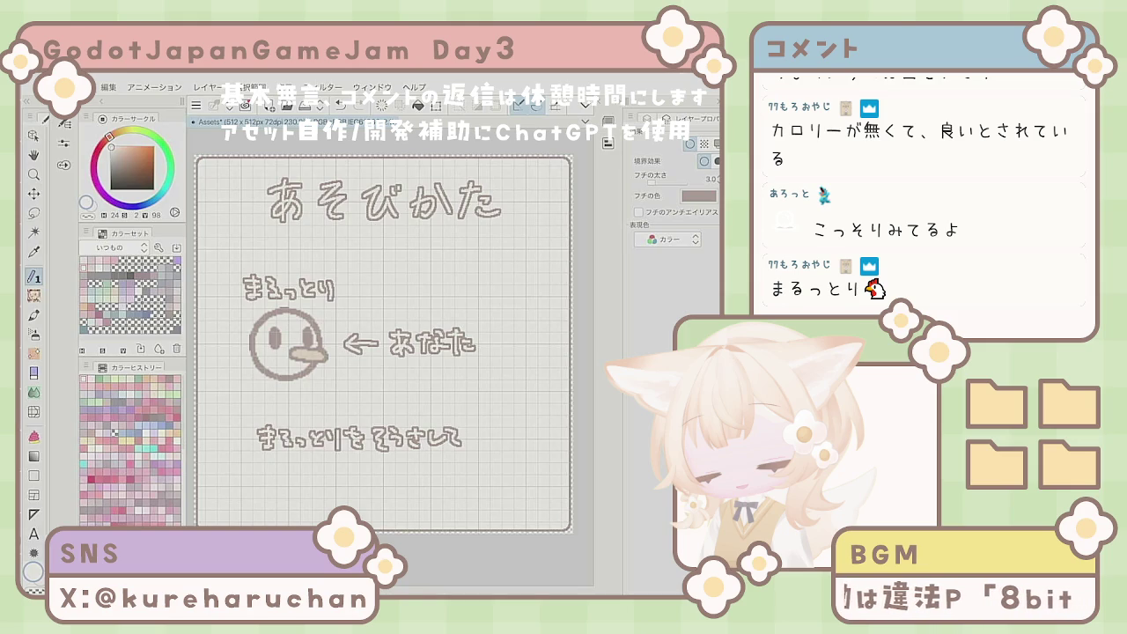
pyautogui.press('m')
pyautogui.moveTo(353, 478)
pyautogui.mouseDown()
pyautogui.moveTo(243, 410)
pyautogui.moveTo(348, 482)
pyautogui.mouseUp()
pyautogui.click(428, 502)
pyautogui.moveTo(436, 466); pyautogui.dragTo(462, 455)
pyautogui.press('Return')
pyautogui.hotkey('ctrl', 'd')
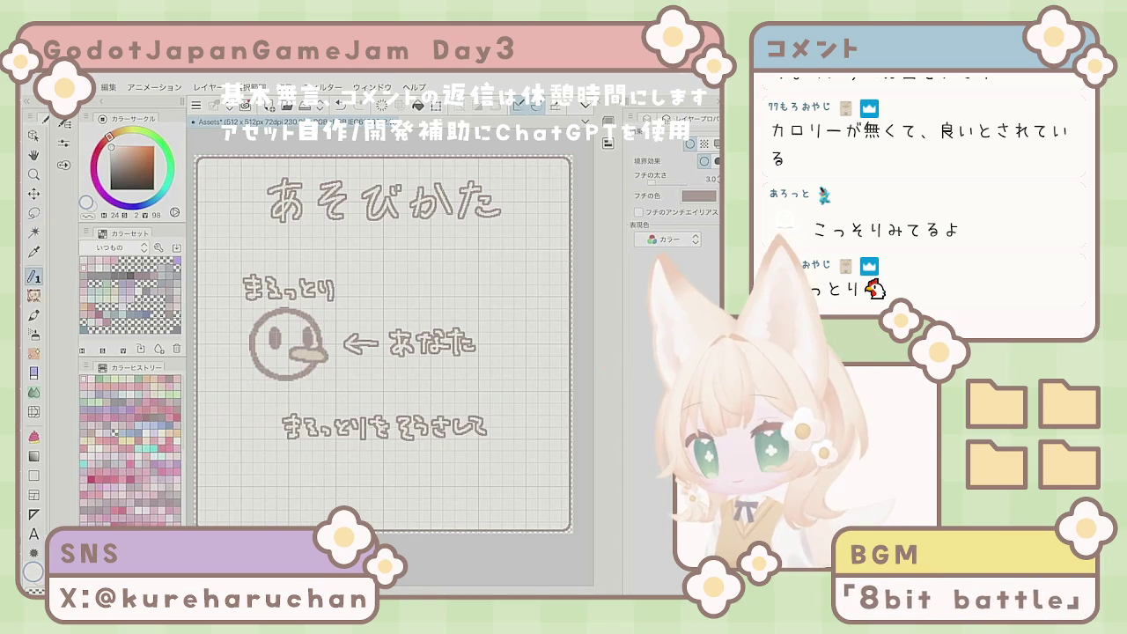
# Step: Hand-letter フルーツをあつめよう! as the second line underneath with the pen
pyautogui.press('p')
pyautogui.moveTo(280, 456); pyautogui.dragTo(286, 472)
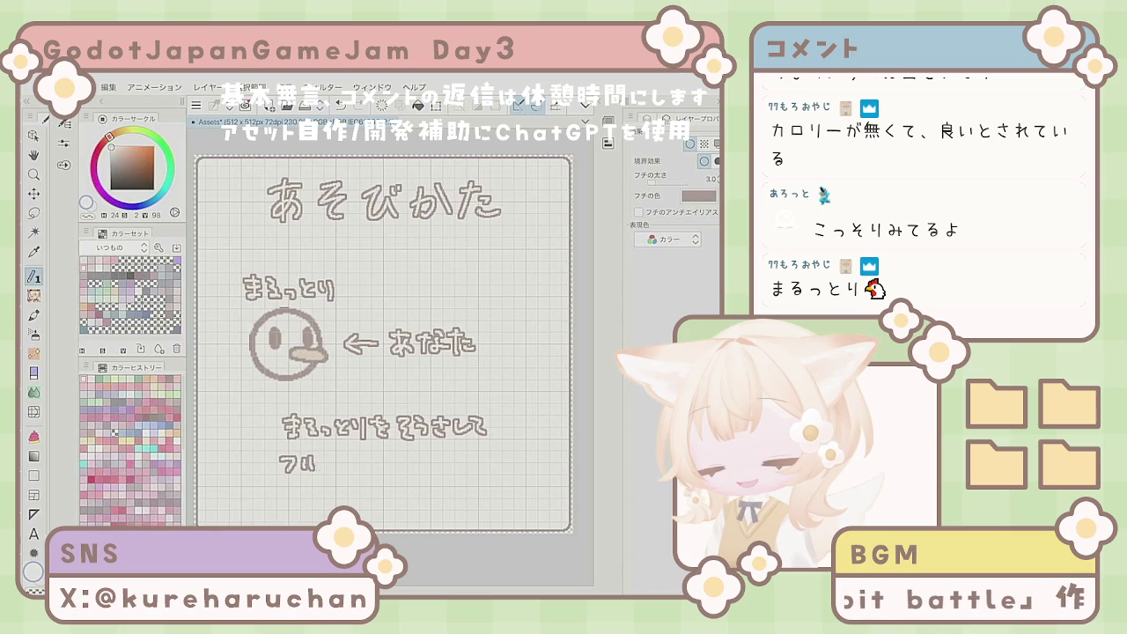
pyautogui.moveTo(368, 455); pyautogui.dragTo(359, 473)
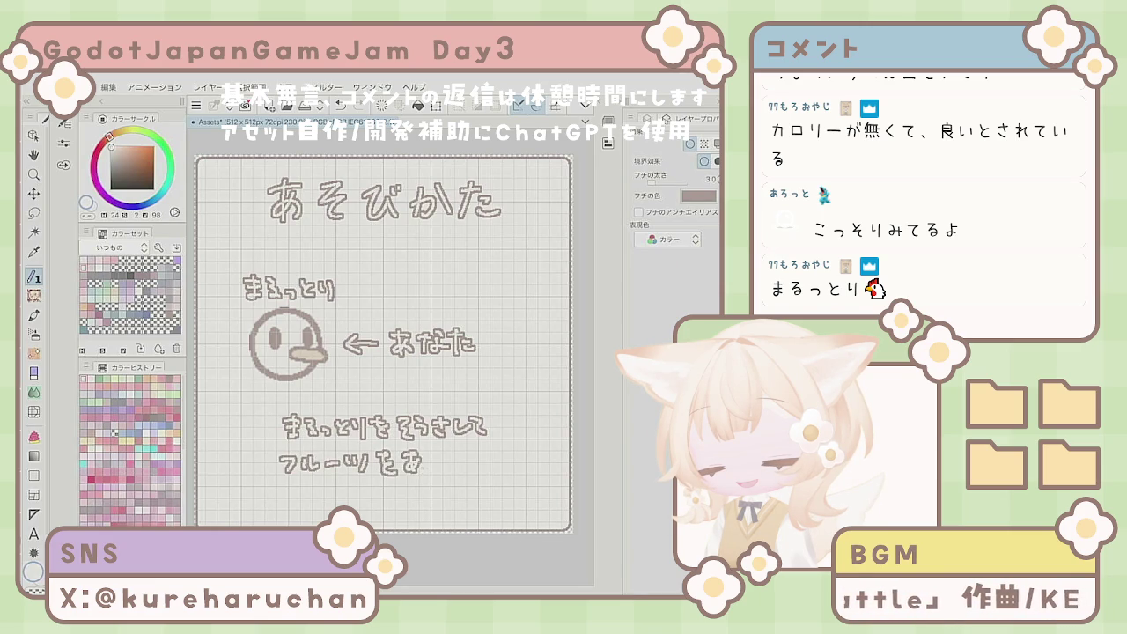
pyautogui.moveTo(453, 452)
pyautogui.mouseDown()
pyautogui.moveTo(440, 468)
pyautogui.moveTo(504, 461)
pyautogui.mouseUp()
pyautogui.click(503, 469)
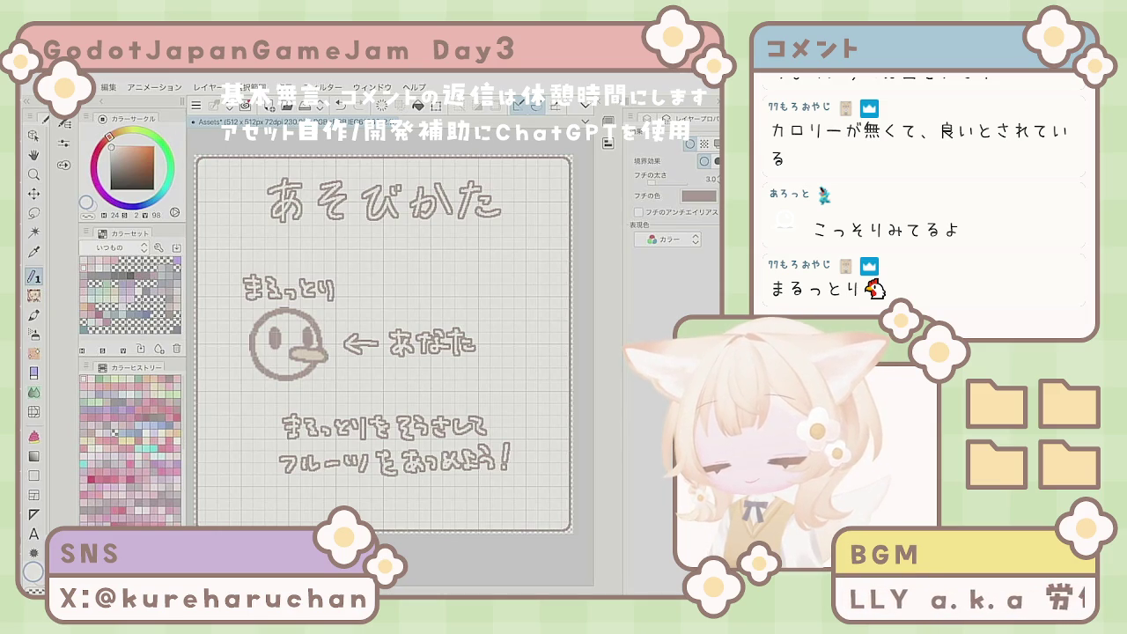
pyautogui.press('m')
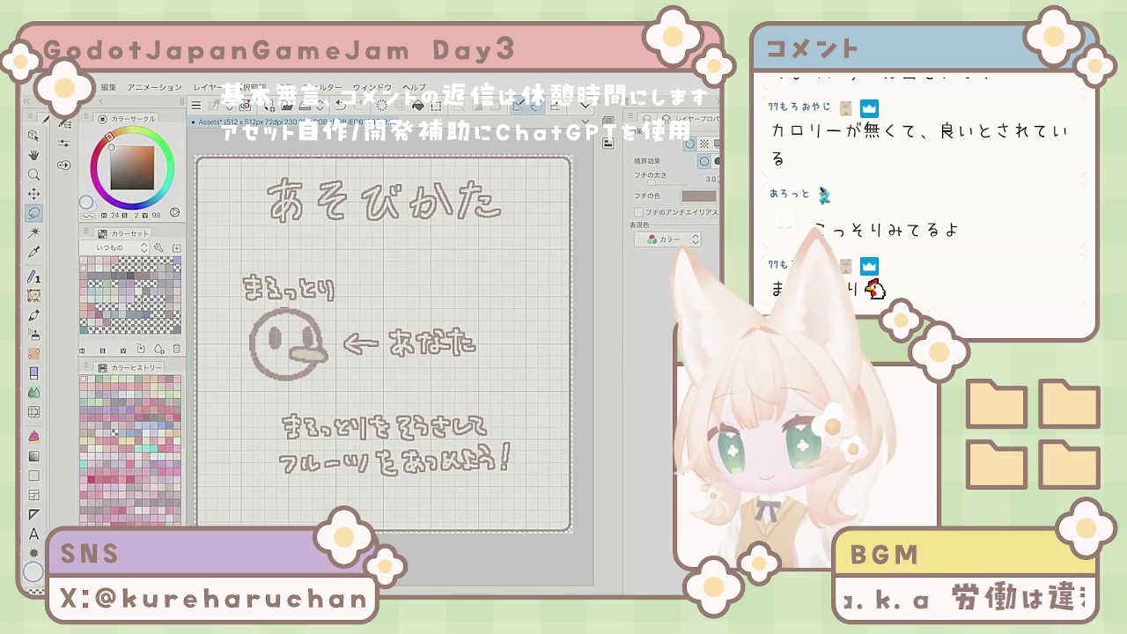
pyautogui.press('F7')
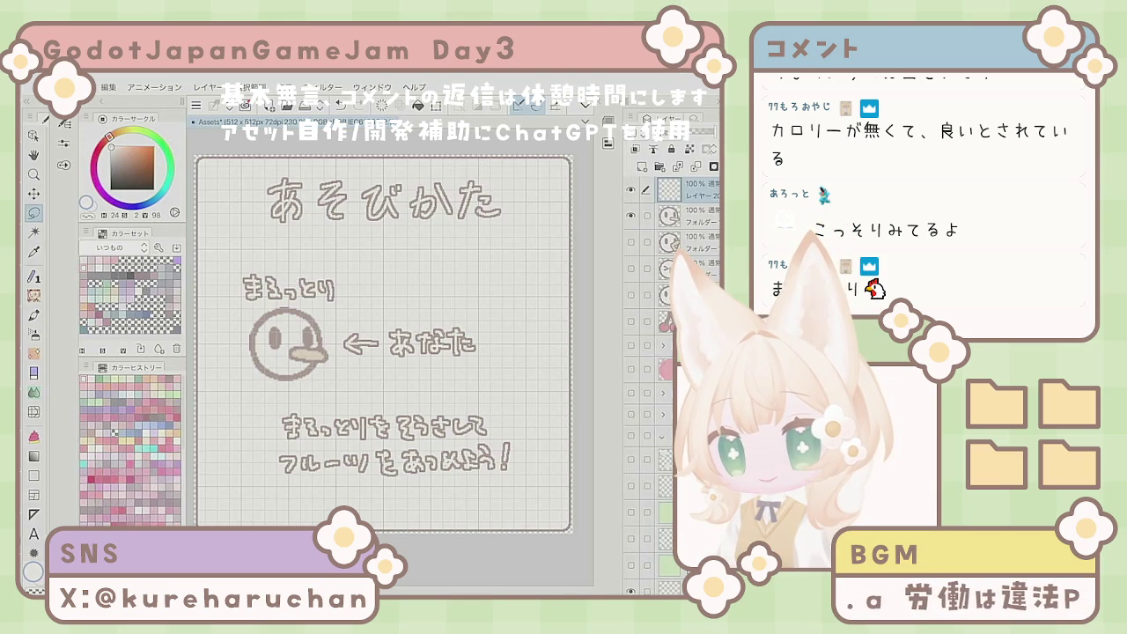
# Step: Lasso the bird face and its labels and shift them slightly right
pyautogui.click(695, 216)
pyautogui.moveTo(313, 394)
pyautogui.mouseDown()
pyautogui.moveTo(207, 317)
pyautogui.moveTo(490, 275)
pyautogui.moveTo(502, 348)
pyautogui.mouseUp()
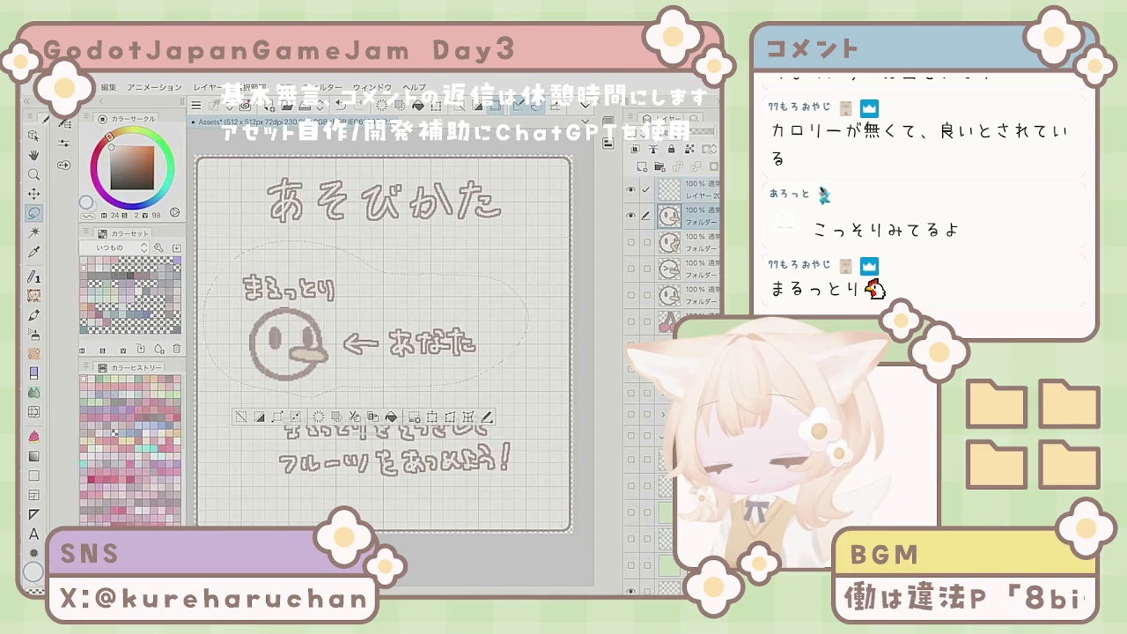
pyautogui.click(433, 417)
pyautogui.moveTo(352, 335); pyautogui.dragTo(374, 334)
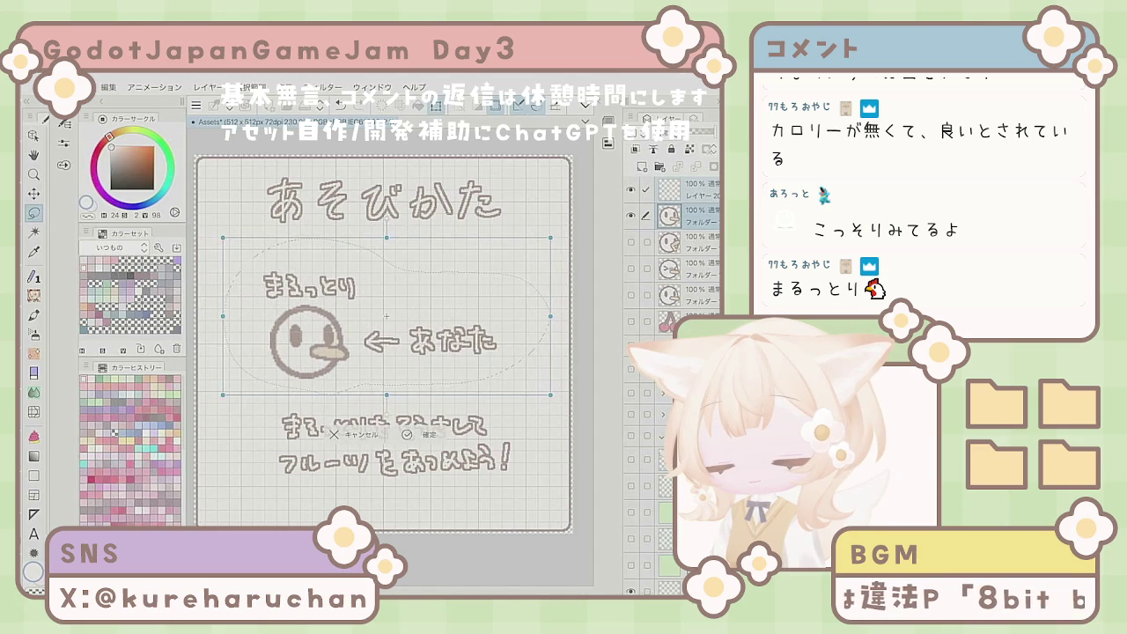
pyautogui.press('Return')
# Step: Zoom out to the whole page and select a lower layer in the Layer palette
pyautogui.press('e')
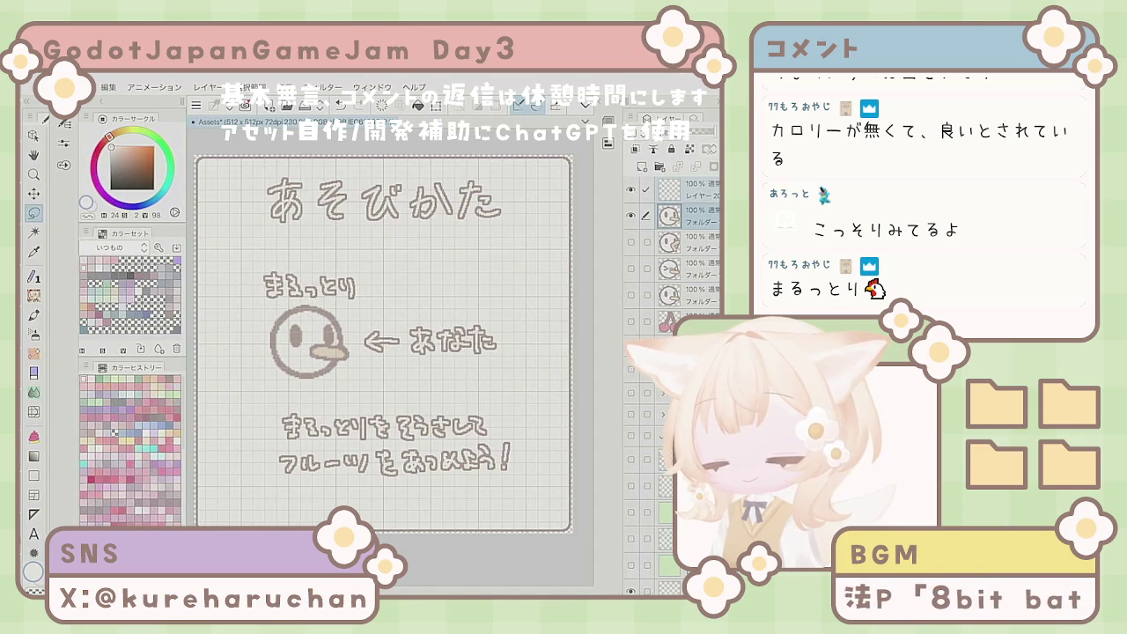
pyautogui.hotkey('ctrl', '-')
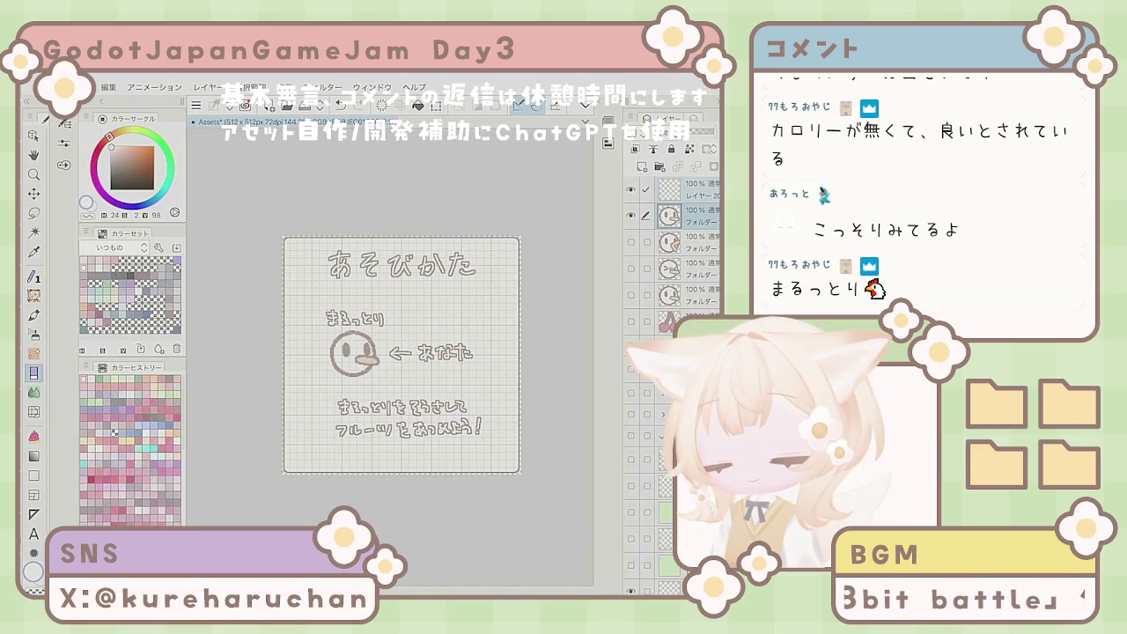
pyautogui.scroll(3, 389, 299)
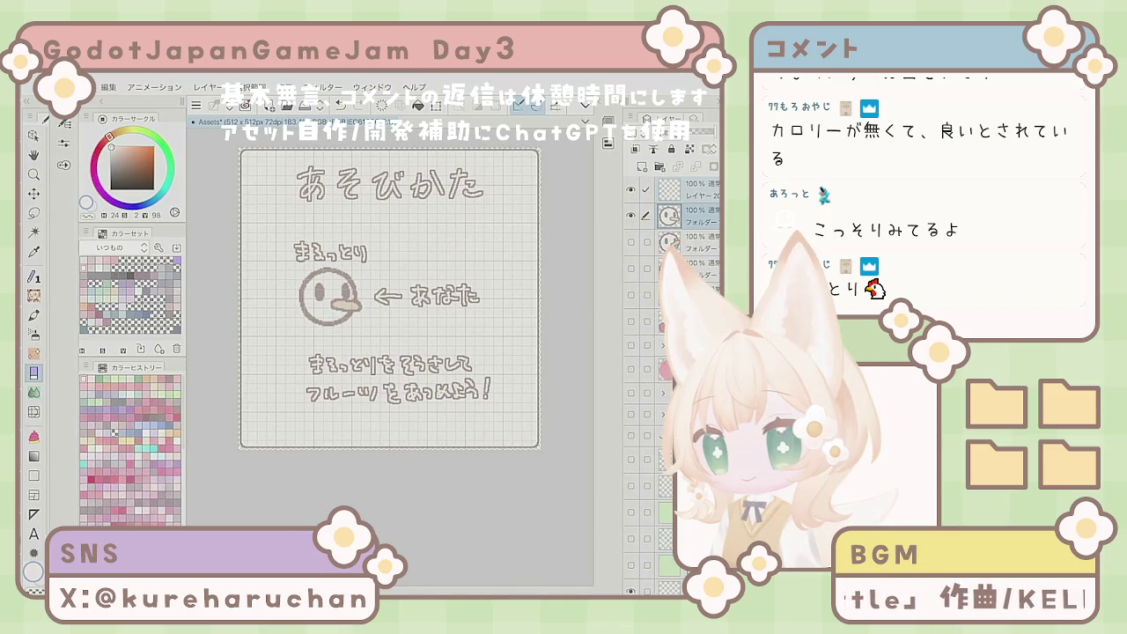
pyautogui.hotkey('ctrl', '-')
pyautogui.hotkey('ctrl', '-')
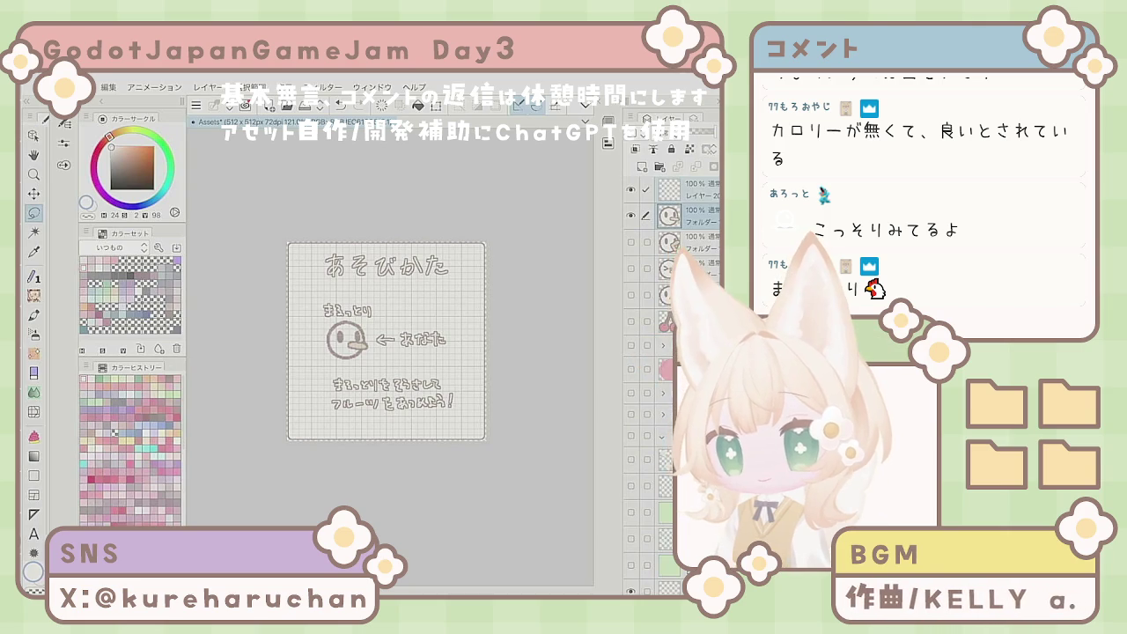
pyautogui.scroll(-3, 674, 264)
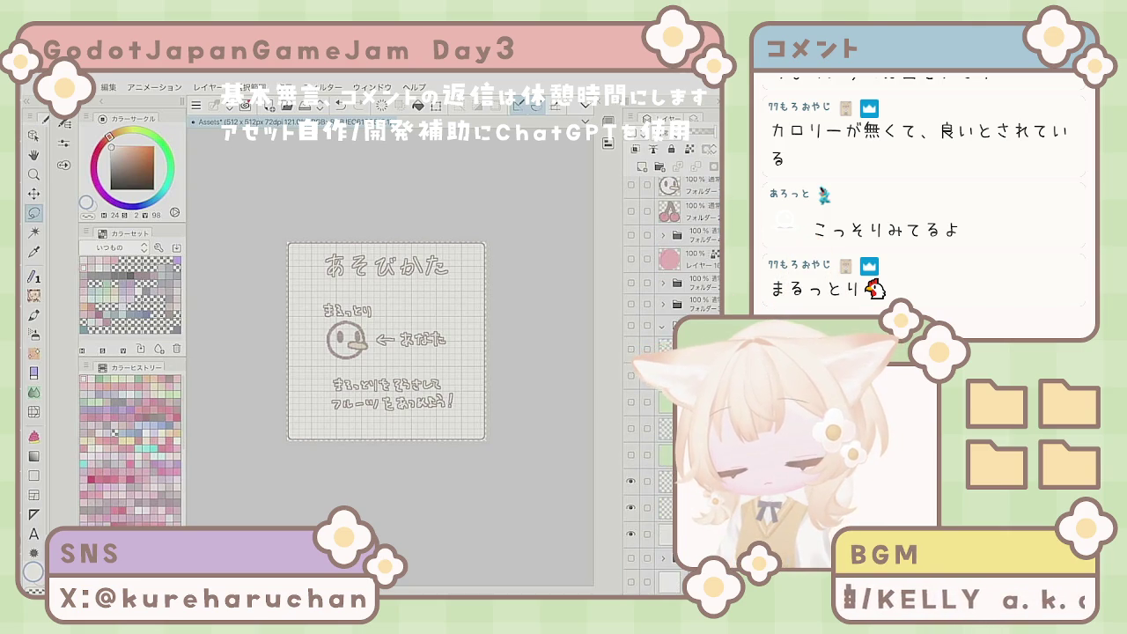
pyautogui.click(671, 533)
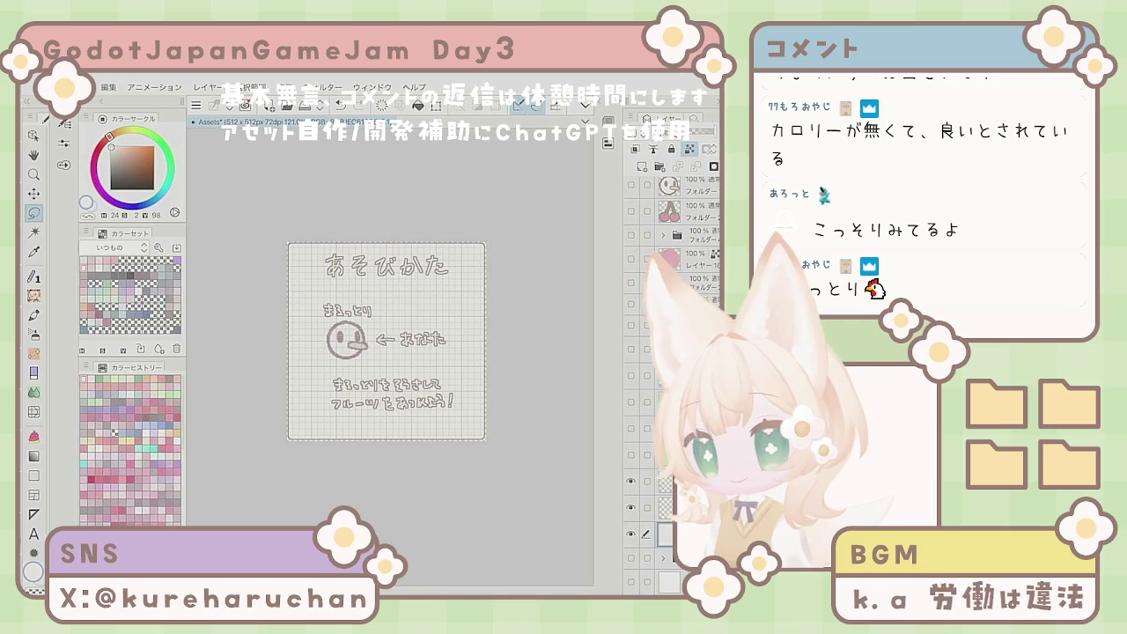
# Step: Fill the page background with a beige tone picked from the colour wheel
pyautogui.click(120, 151)
pyautogui.click(126, 143)
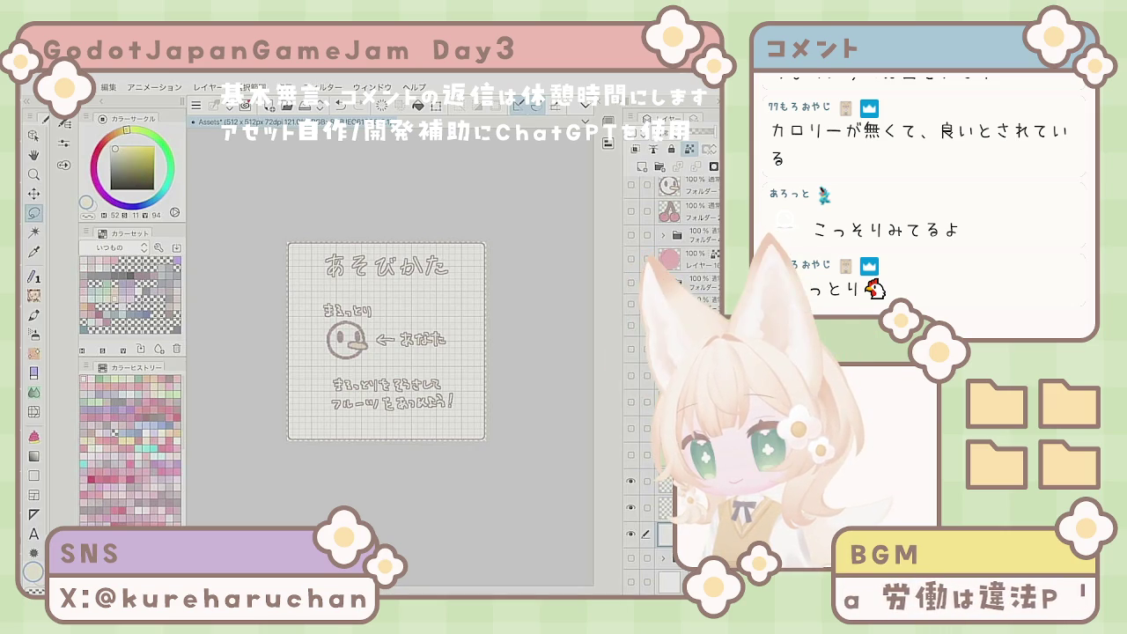
pyautogui.click(122, 131)
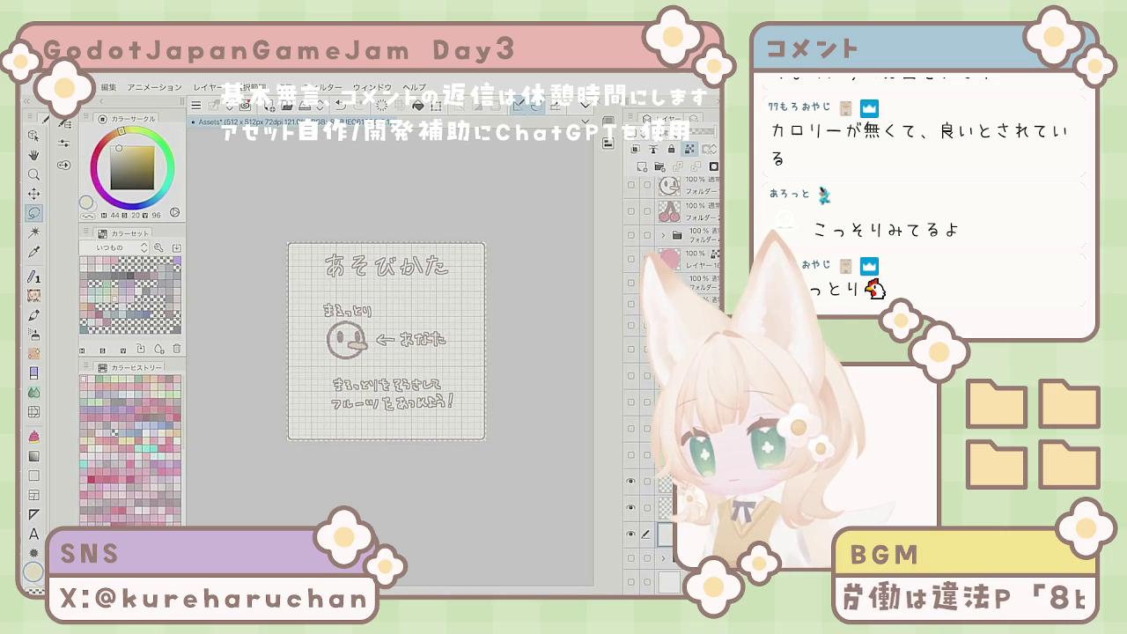
pyautogui.click(386, 341)
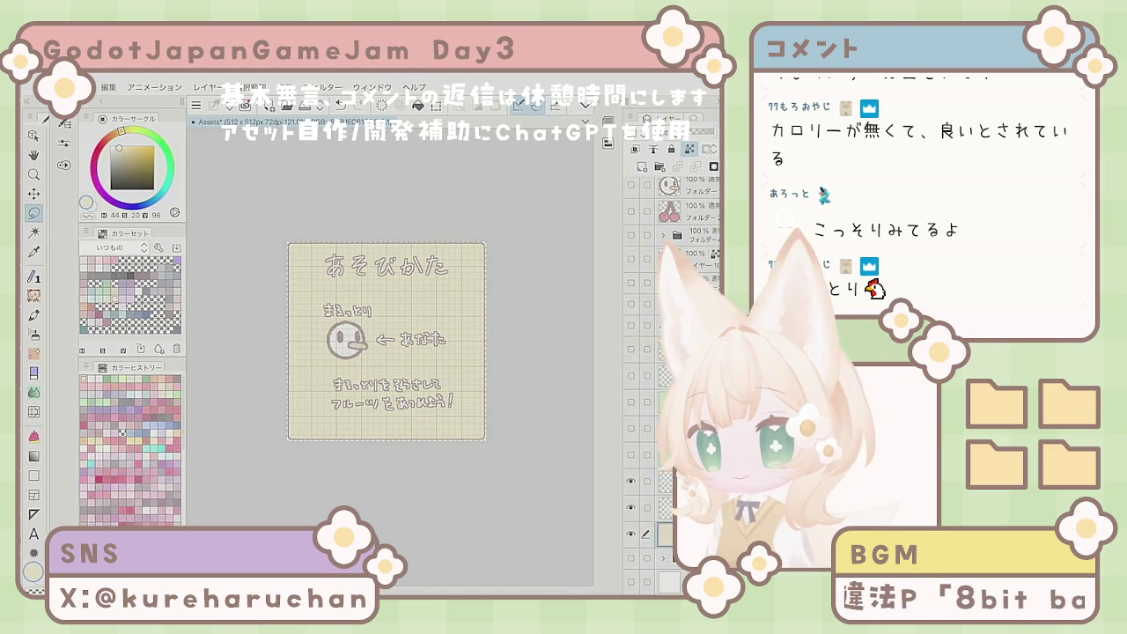
pyautogui.click(117, 148)
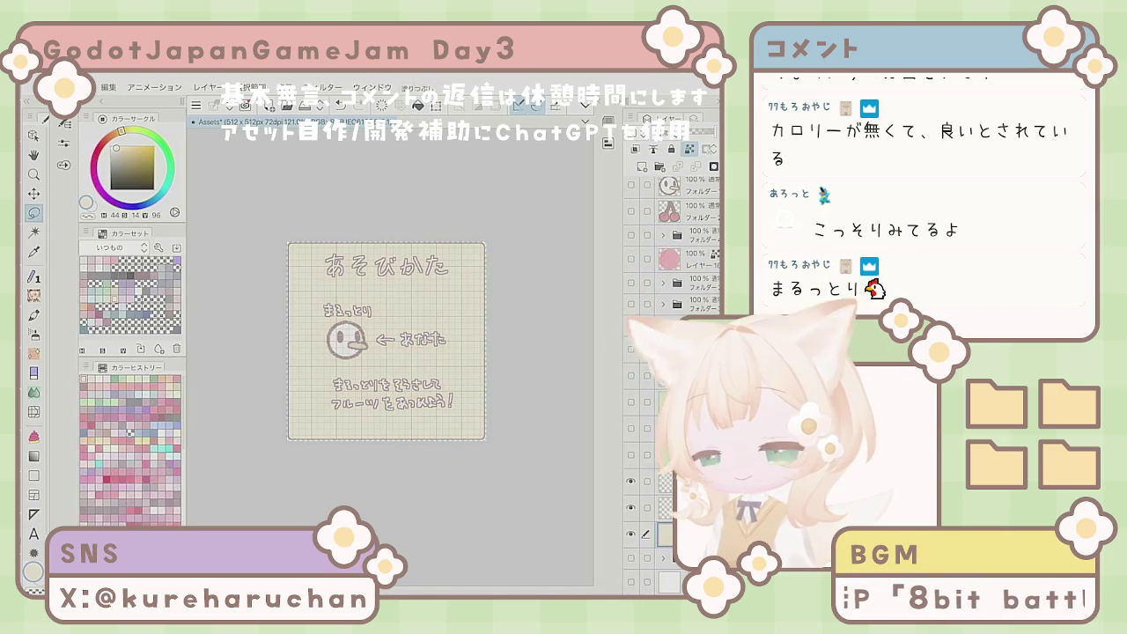
pyautogui.hotkey('ctrl', '+')
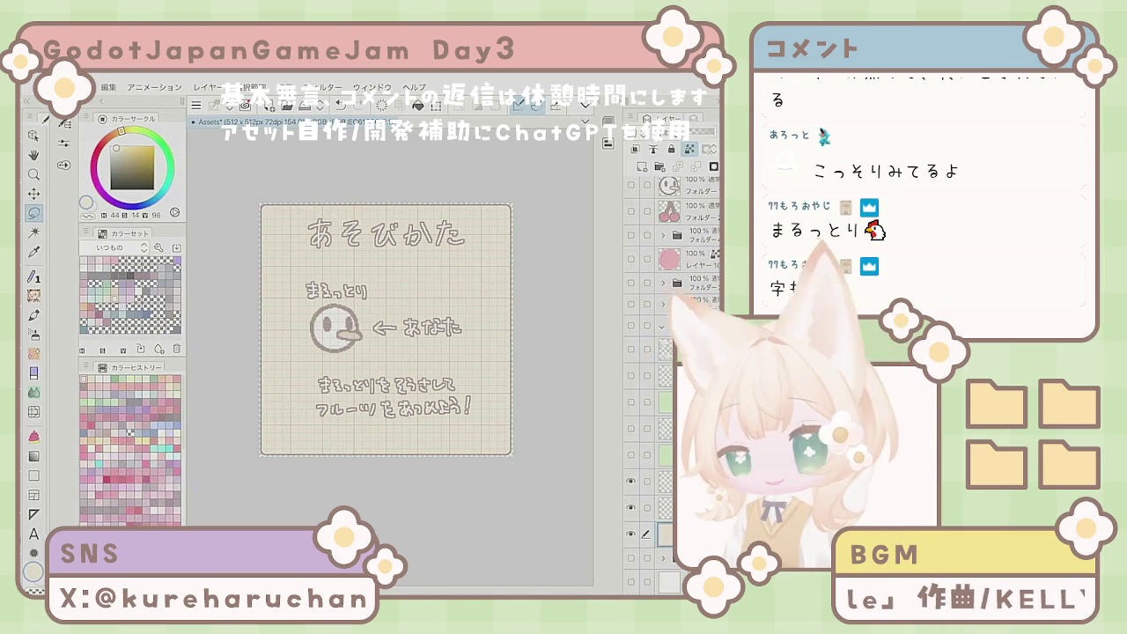
pyautogui.scroll(3, 671, 229)
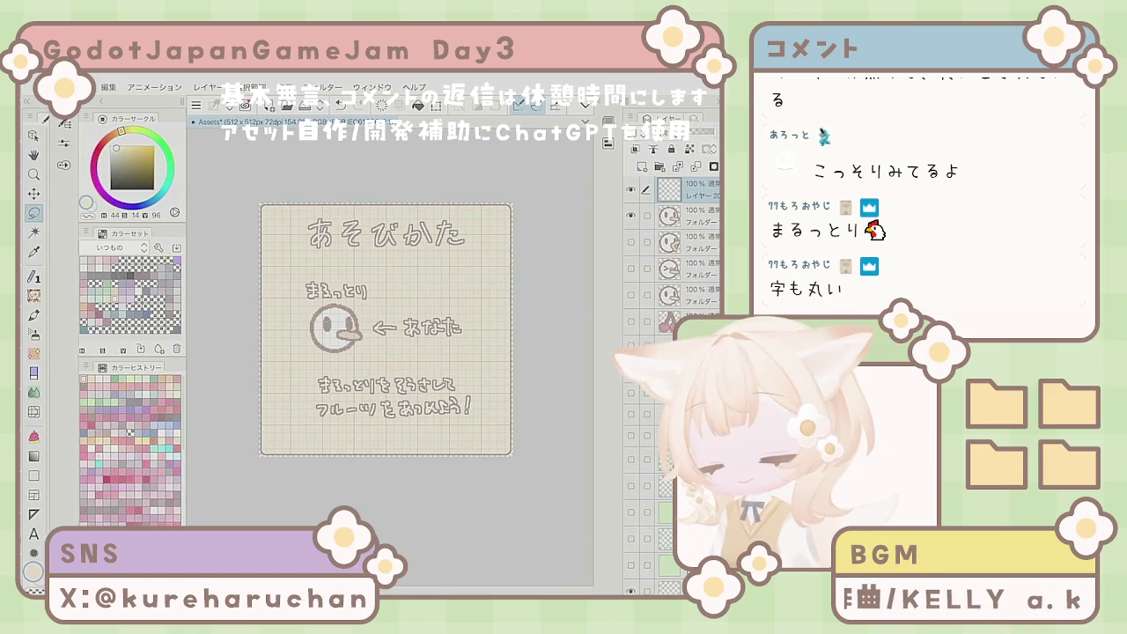
pyautogui.hotkey('ctrl', '+')
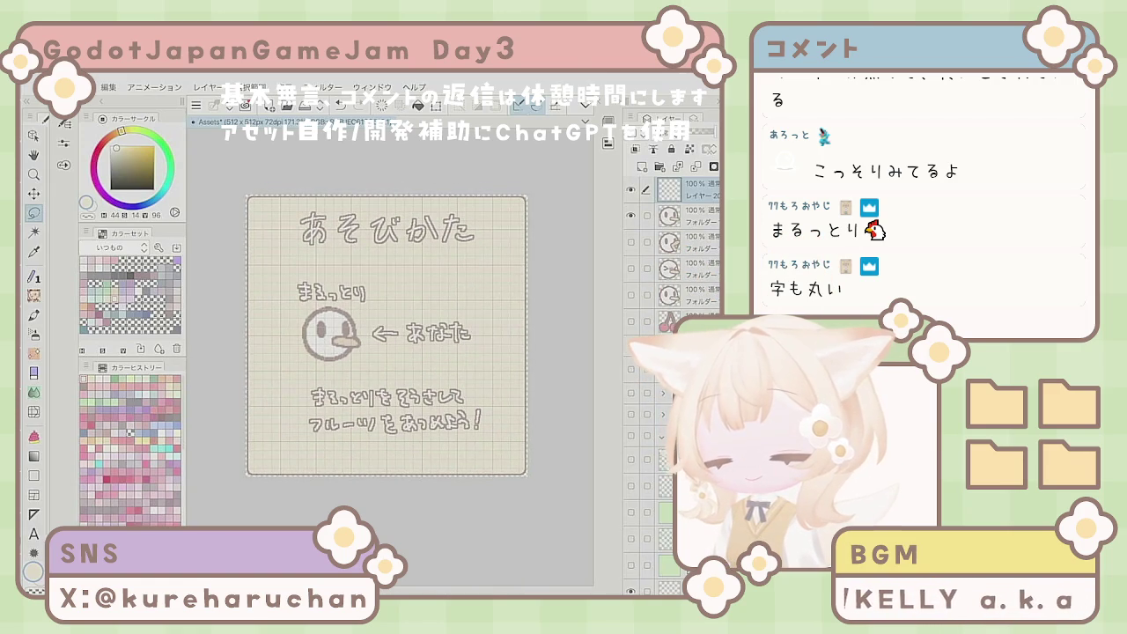
pyautogui.scroll(-1, 384, 310)
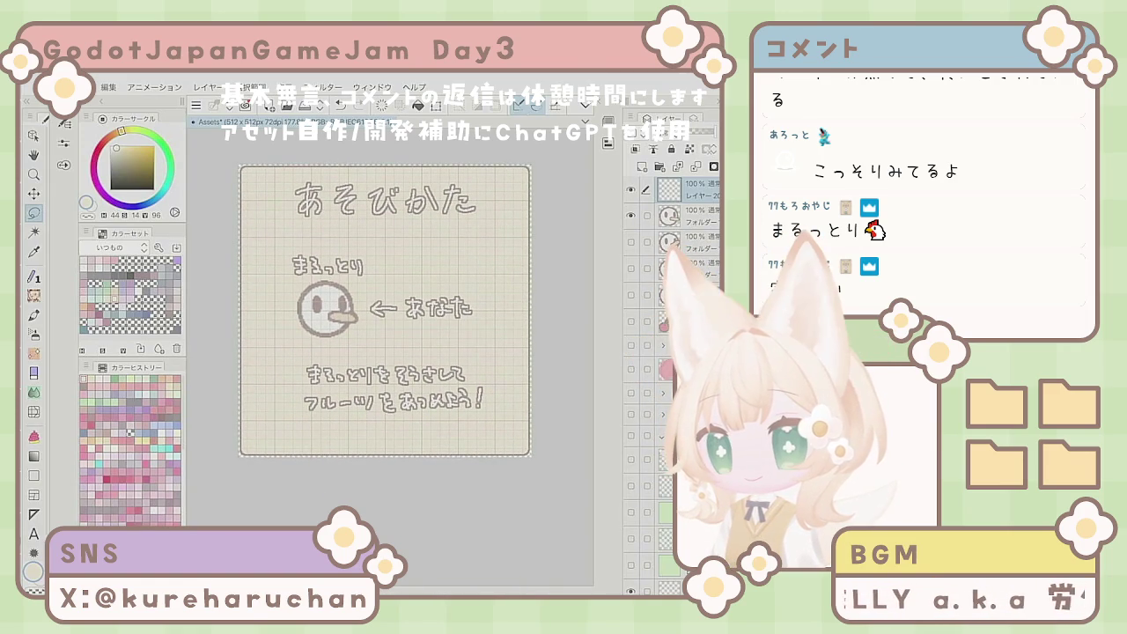
# Step: Hide the face, arrow, instruction and あそびかた title layers, then Quick Share as PNG
pyautogui.moveTo(630, 190); pyautogui.dragTo(630, 215)
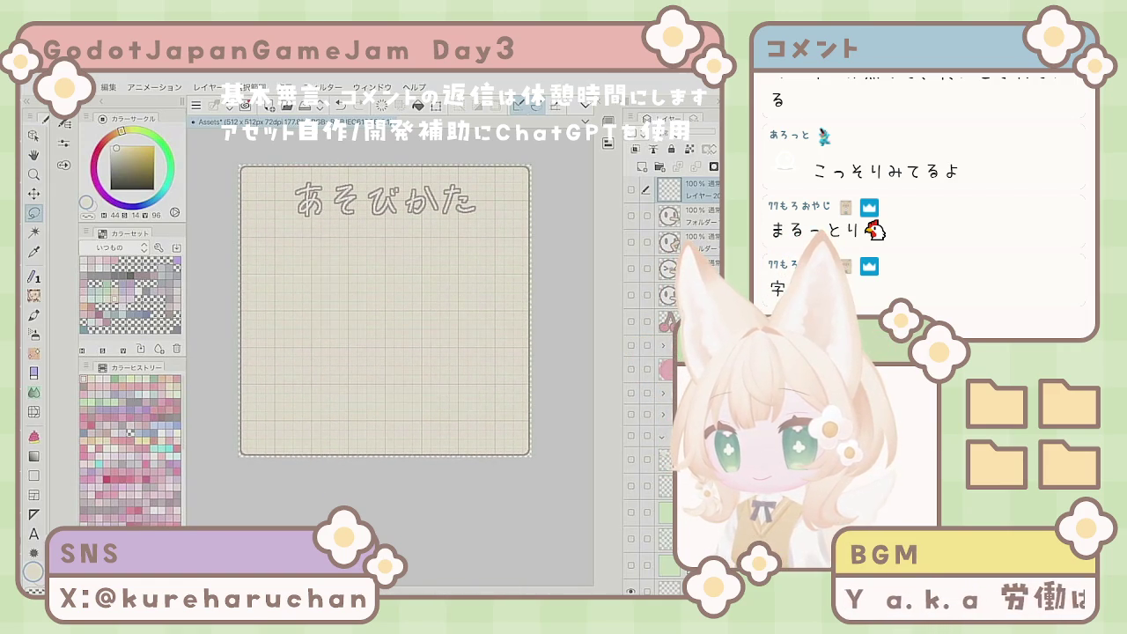
pyautogui.scroll(-3, 669, 370)
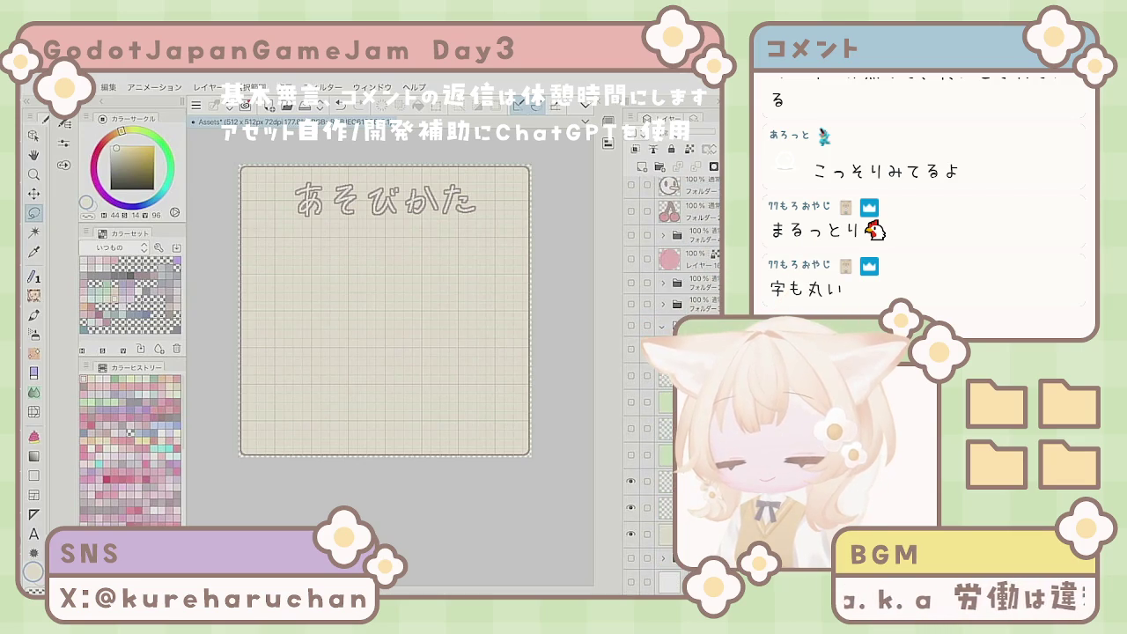
pyautogui.click(631, 507)
pyautogui.click(631, 507)
pyautogui.moveTo(631, 481); pyautogui.dragTo(630, 507)
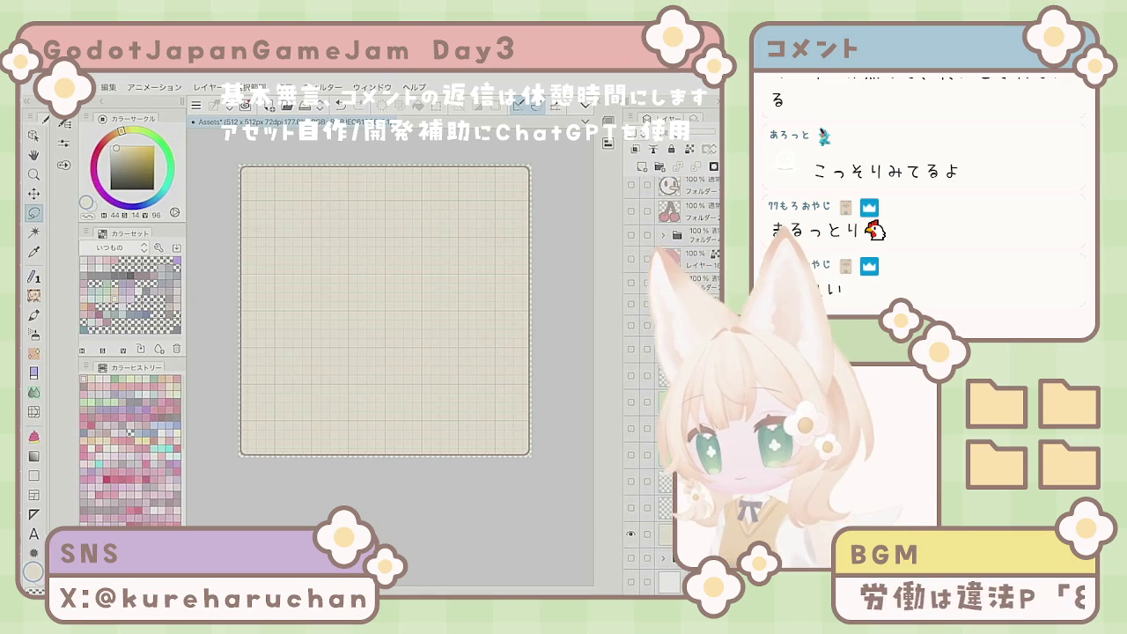
pyautogui.click(77, 87)
pyautogui.click(104, 350)
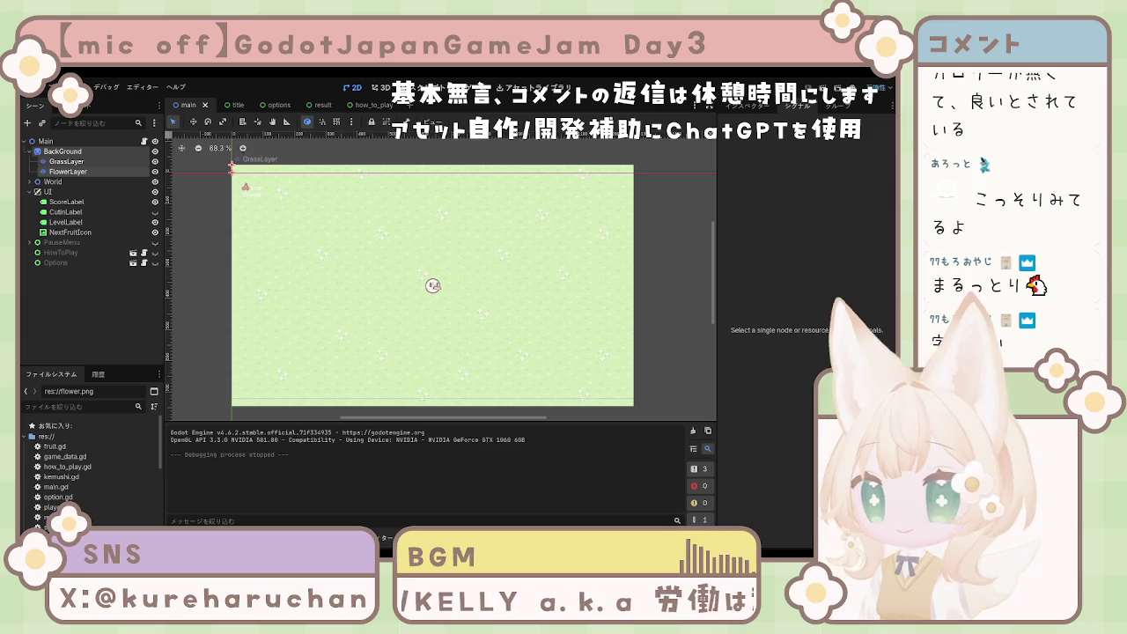
# Step: In the main scene, select HowToPlay and LevelLabel and toggle the PauseMenu overlay
pyautogui.click(232, 167)
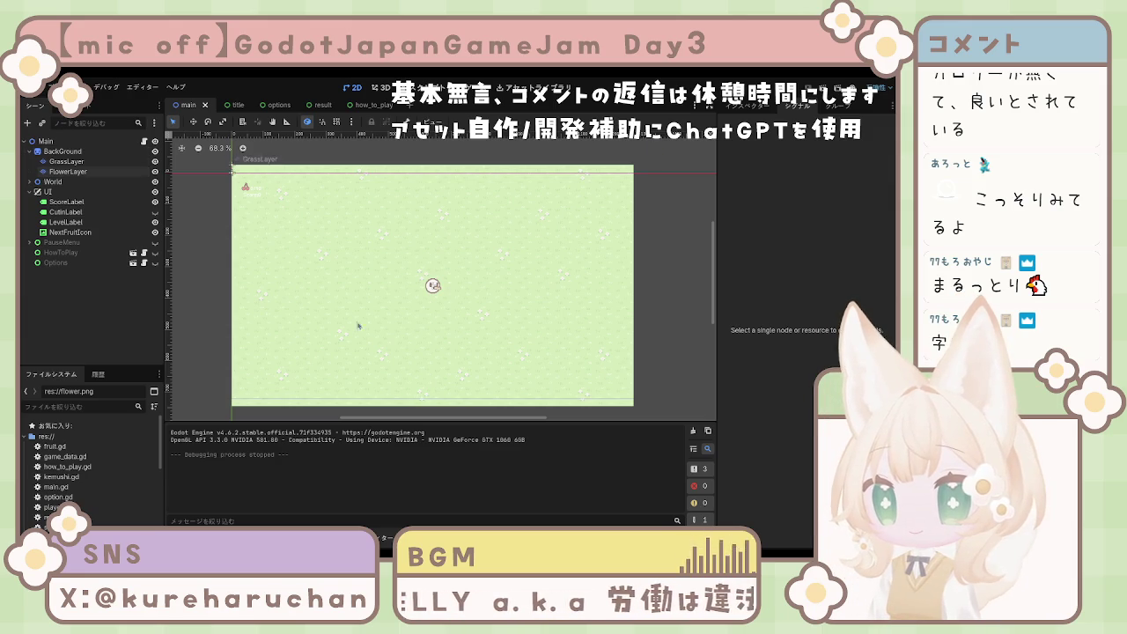
pyautogui.click(70, 253)
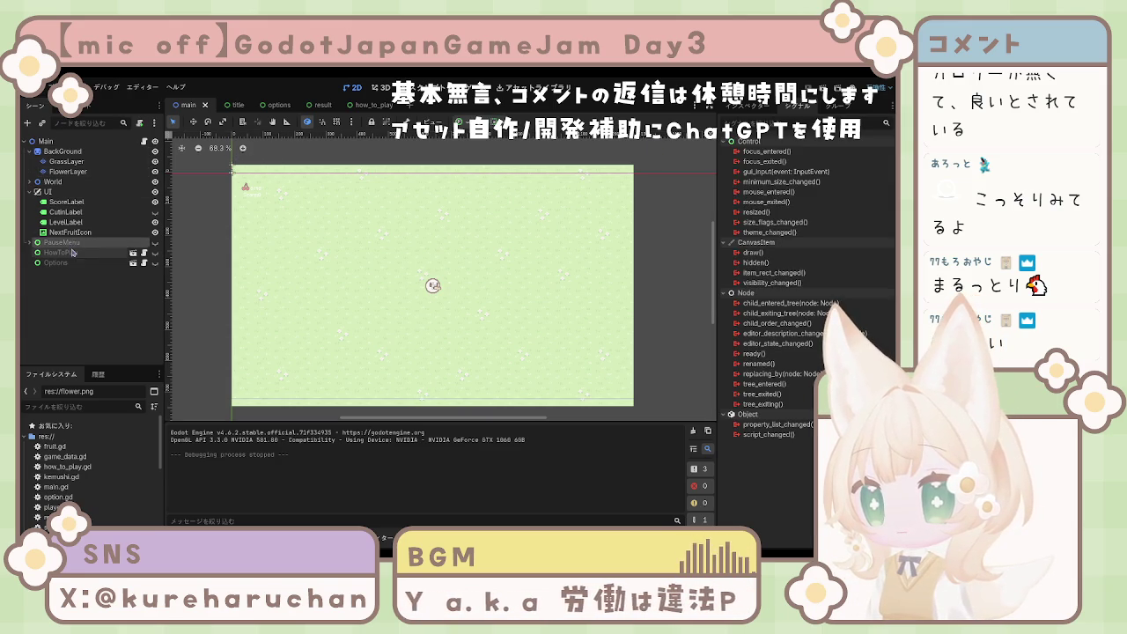
pyautogui.click(155, 243)
pyautogui.click(155, 243)
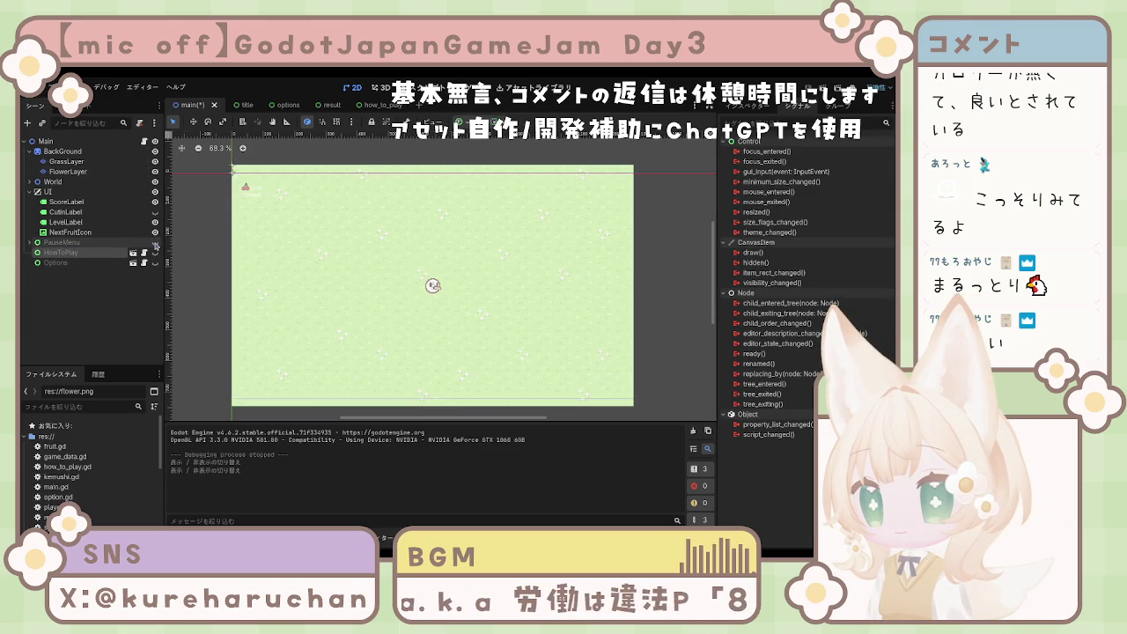
pyautogui.doubleClick(155, 243)
pyautogui.click(78, 223)
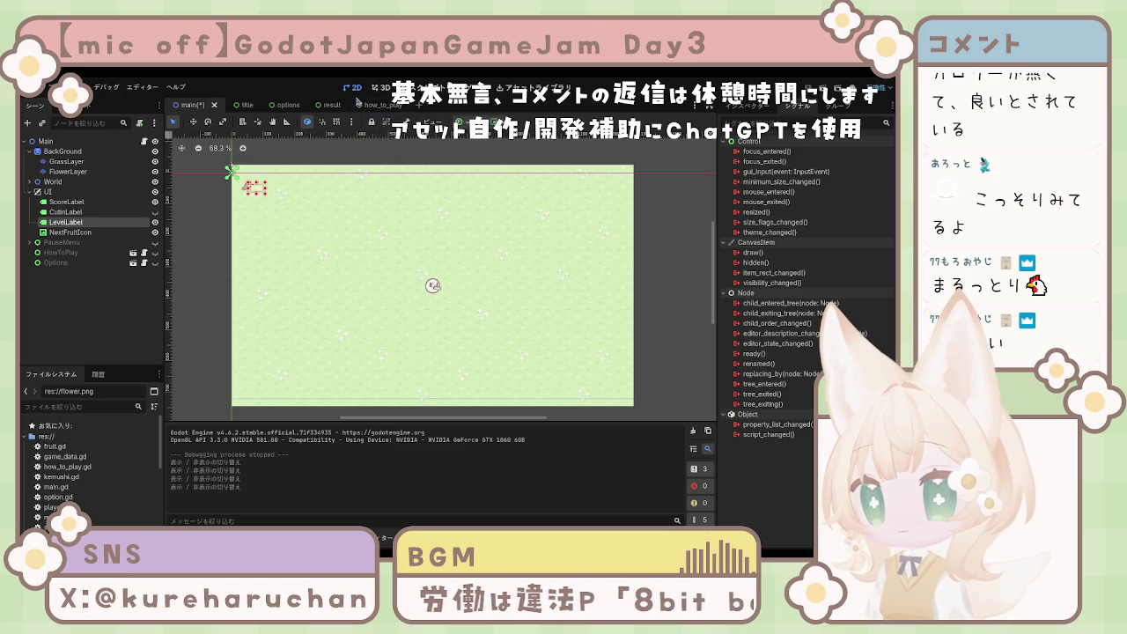
# Step: Switch to the how_to_play scene and show HowToMain in the Inspector
pyautogui.click(377, 105)
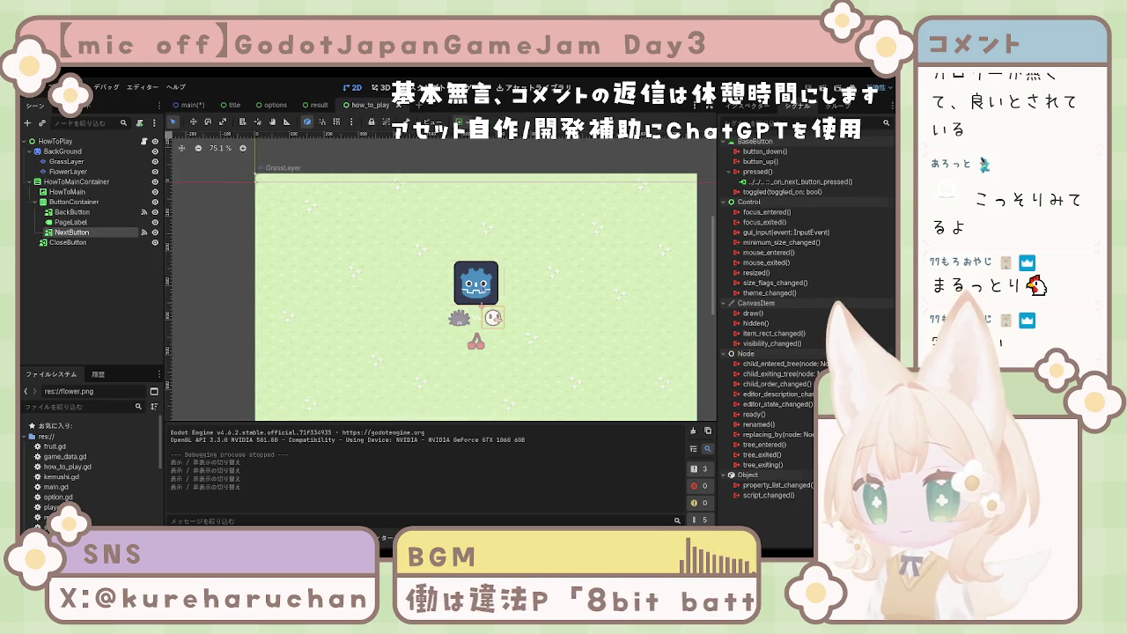
pyautogui.click(98, 192)
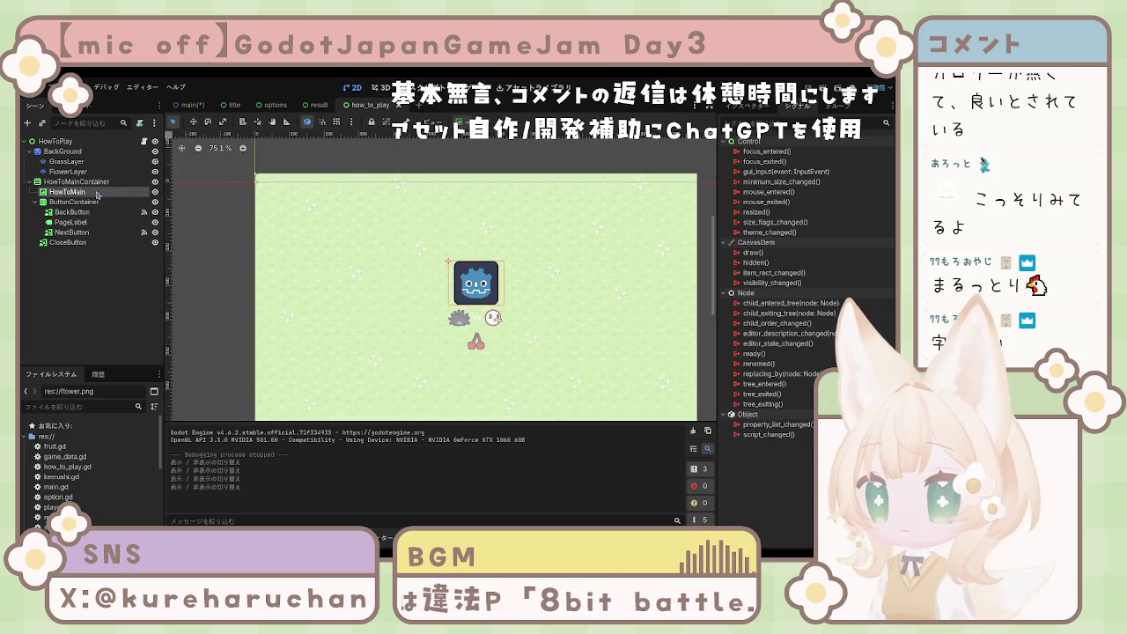
pyautogui.click(778, 106)
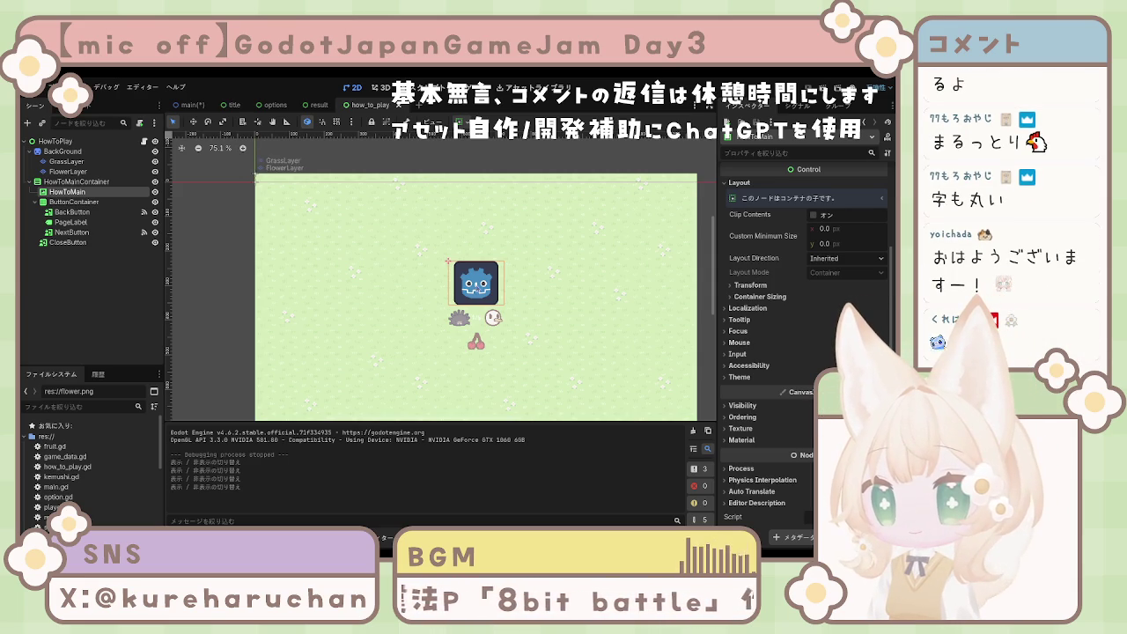
pyautogui.scroll(3, 801, 265)
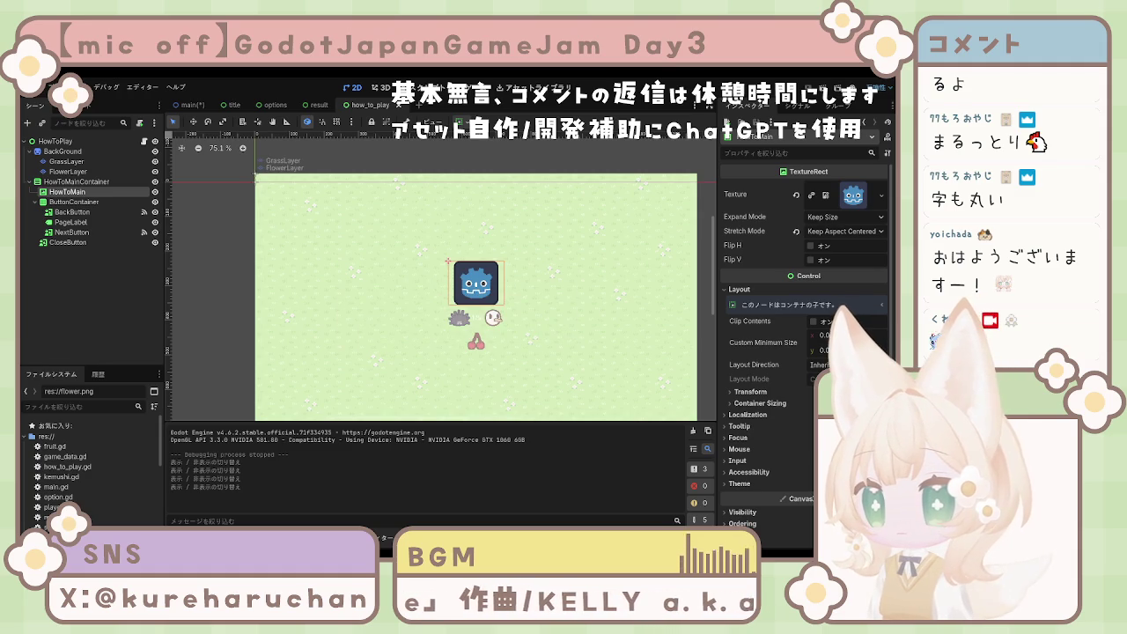
# Step: Assign the exported beige panel PNG as HowToMain's TextureRect texture
pyautogui.scroll(-5, 88, 464)
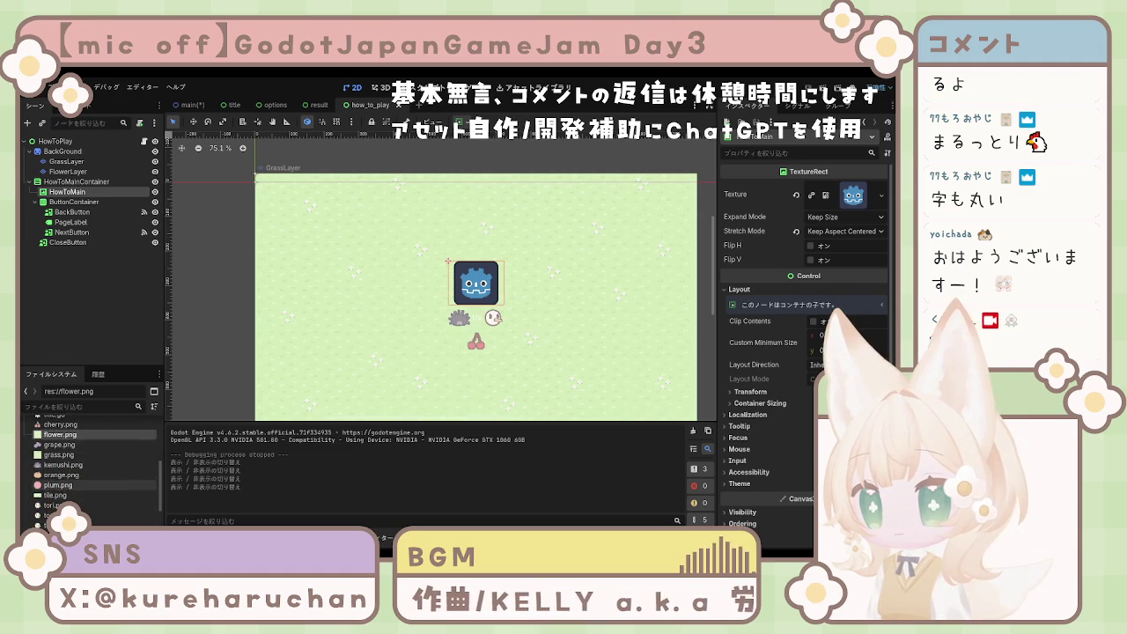
pyautogui.scroll(-1, 88, 464)
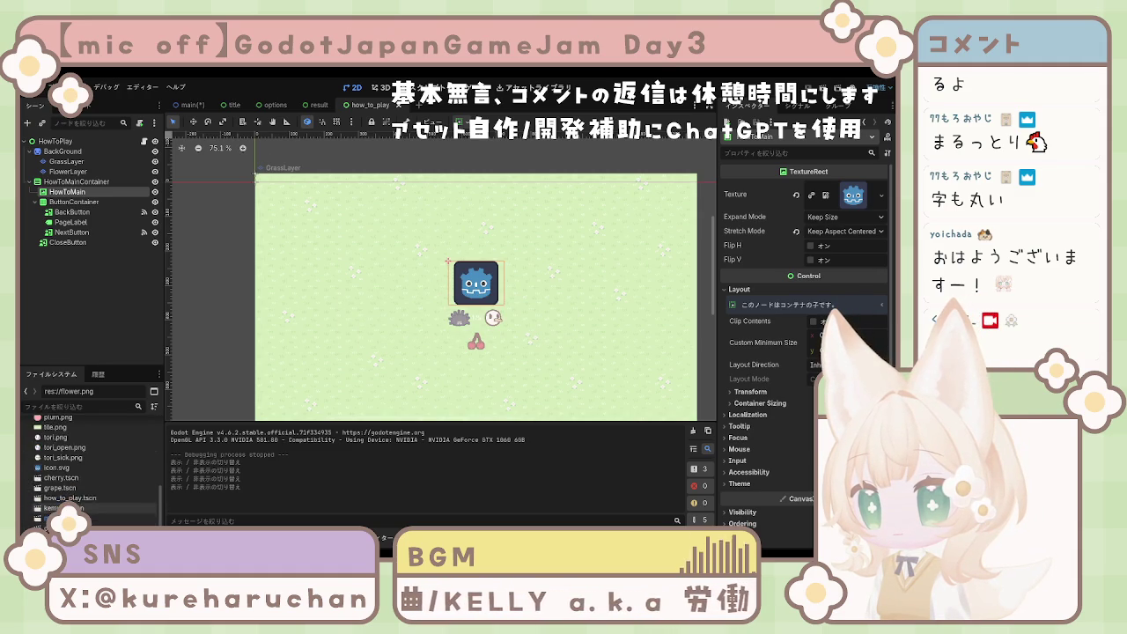
pyautogui.click(66, 437)
pyautogui.scroll(1, 69, 452)
pyautogui.scroll(3, 69, 452)
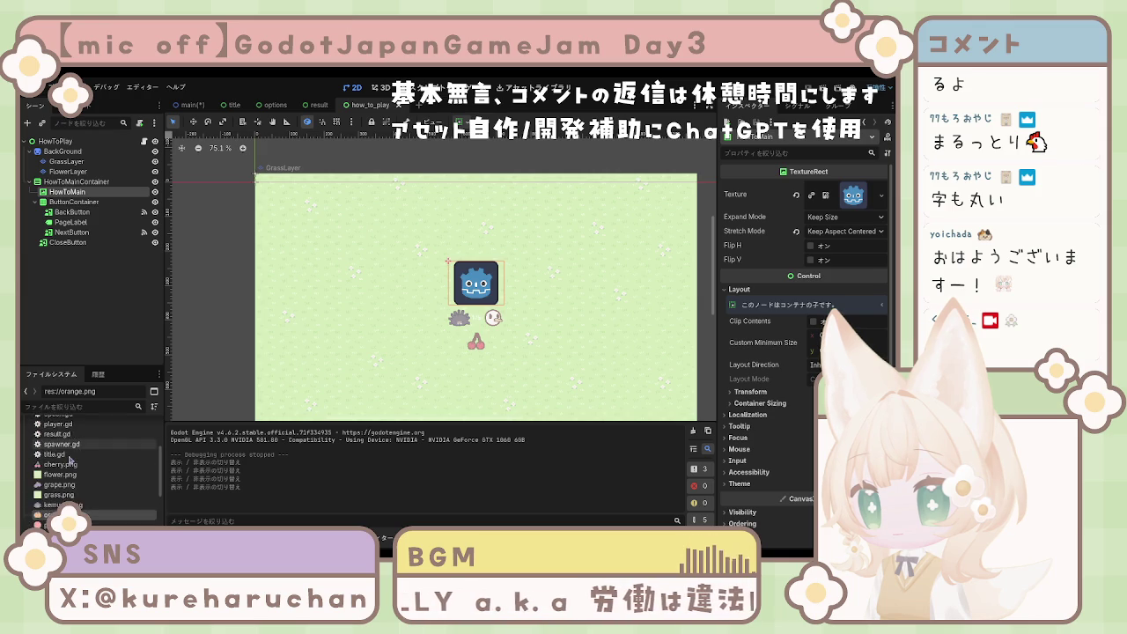
pyautogui.scroll(-3, 70, 460)
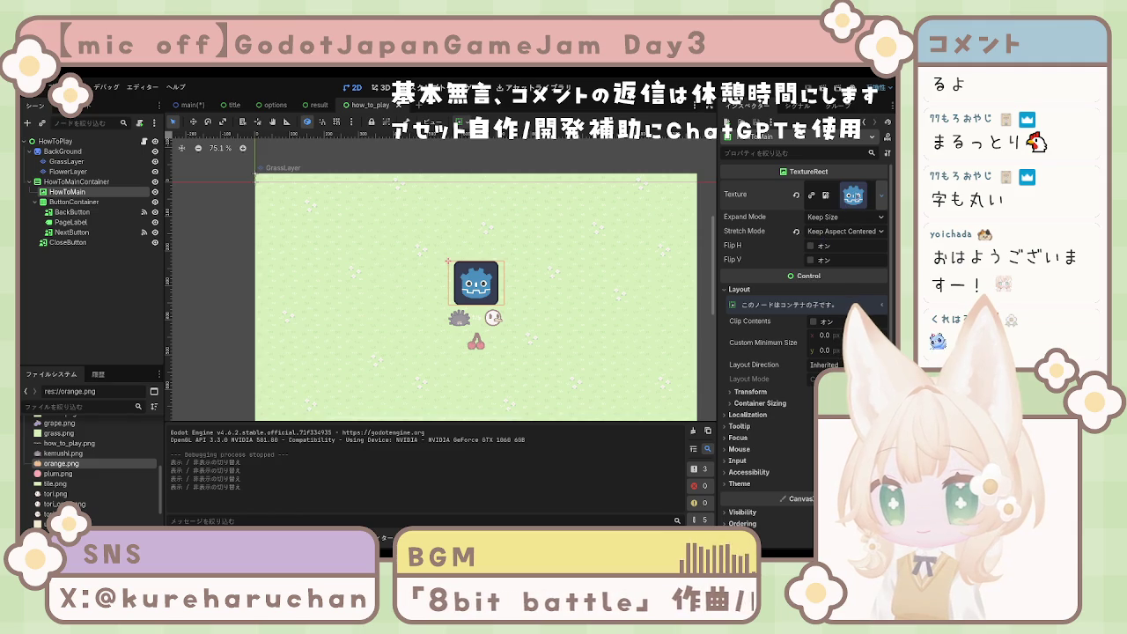
pyautogui.click(797, 195)
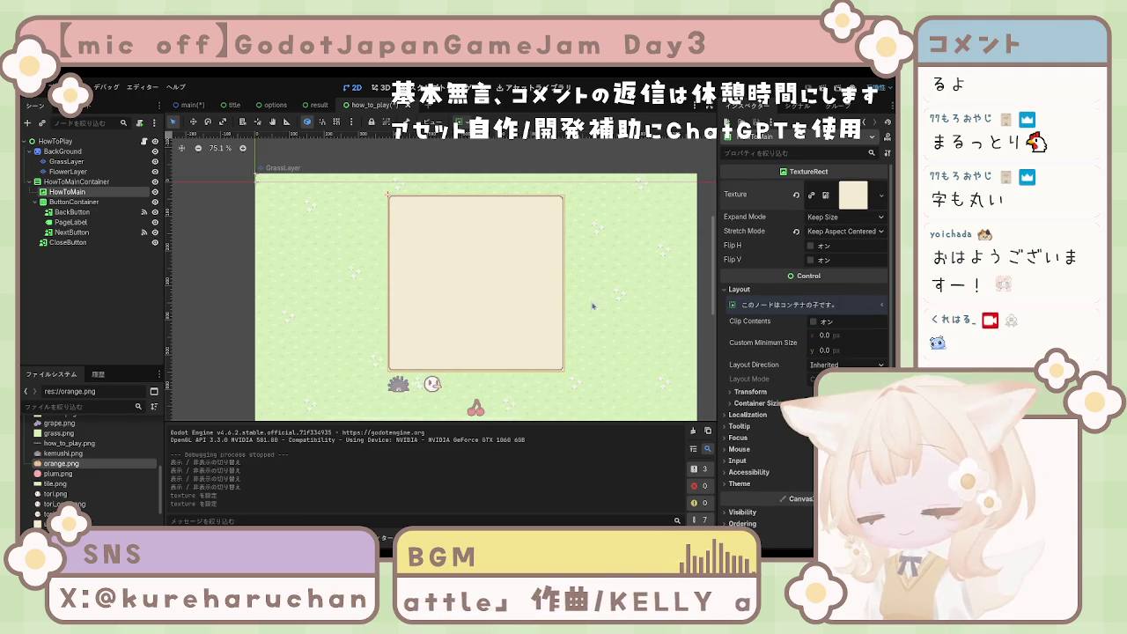
pyautogui.click(78, 202)
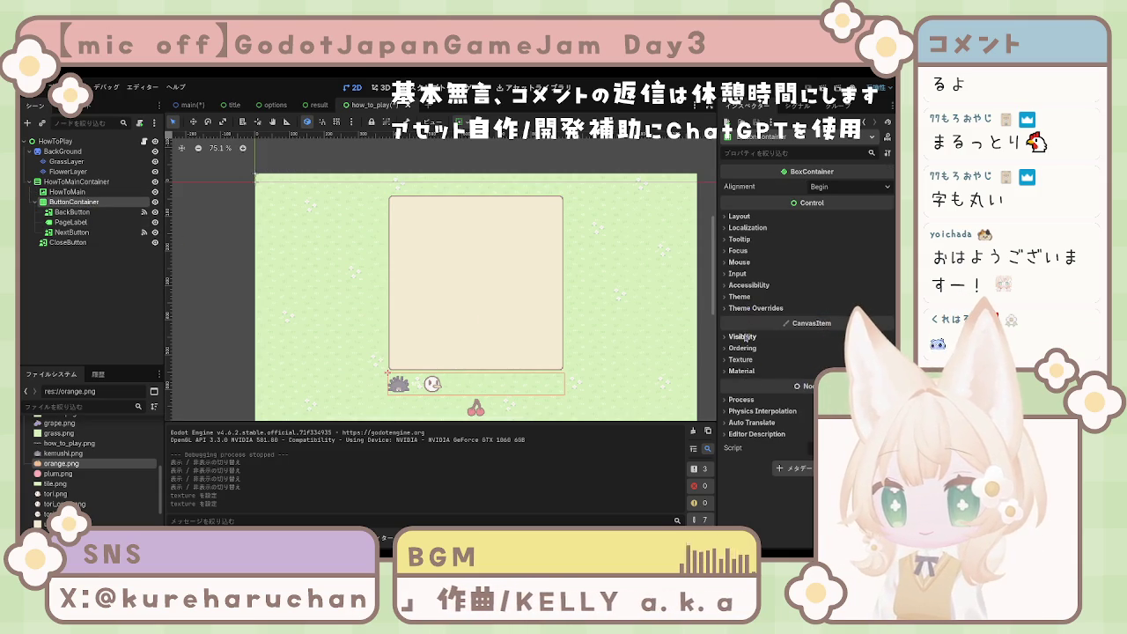
# Step: Set the cherry CloseButton's horizontal container sizing to Shrink Center
pyautogui.click(739, 218)
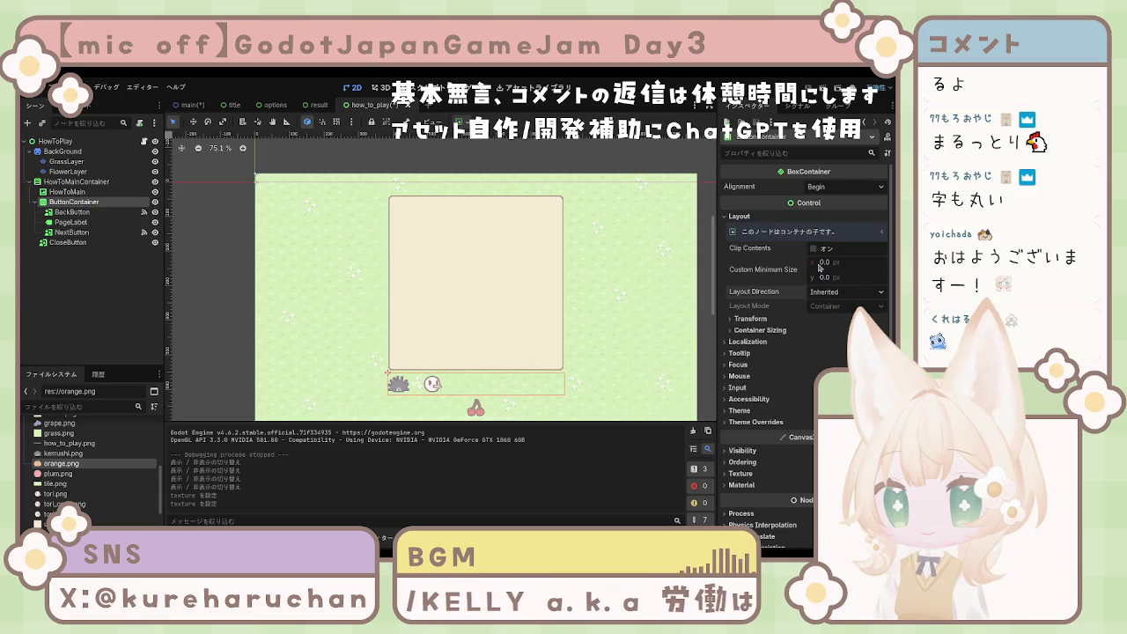
pyautogui.click(761, 324)
pyautogui.click(764, 327)
pyautogui.click(772, 331)
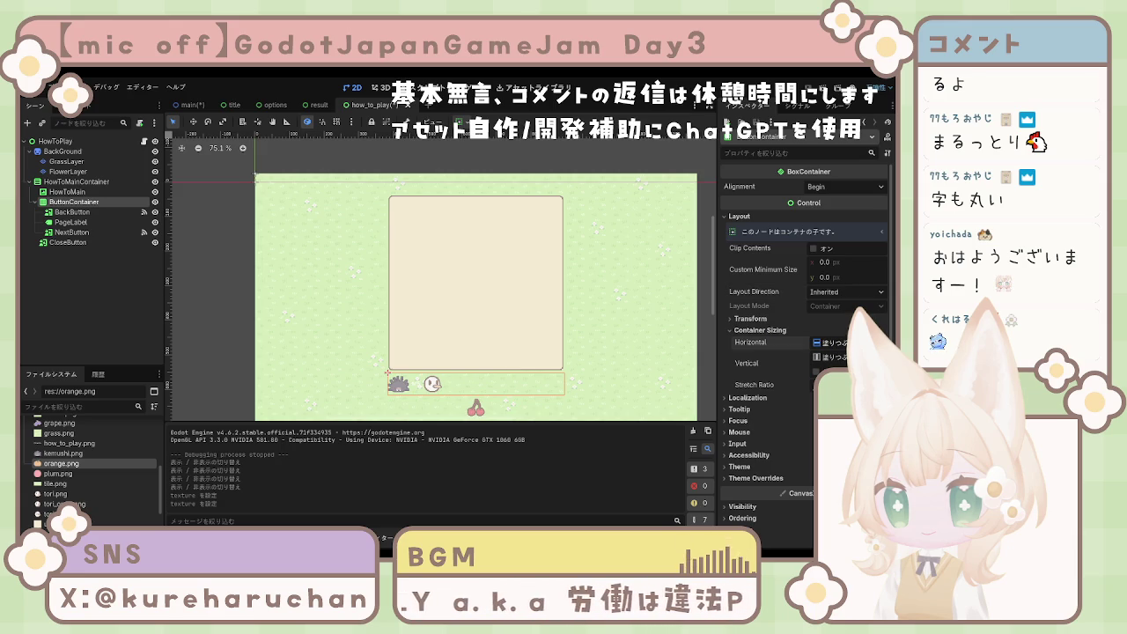
pyautogui.click(846, 387)
pyautogui.click(68, 242)
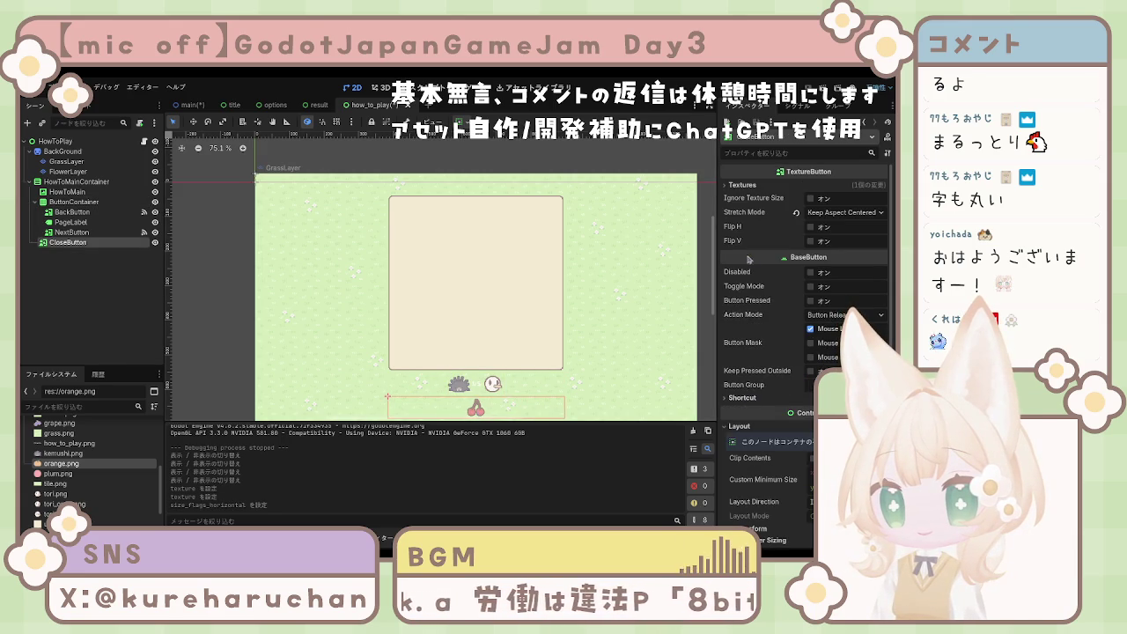
pyautogui.scroll(-3, 742, 313)
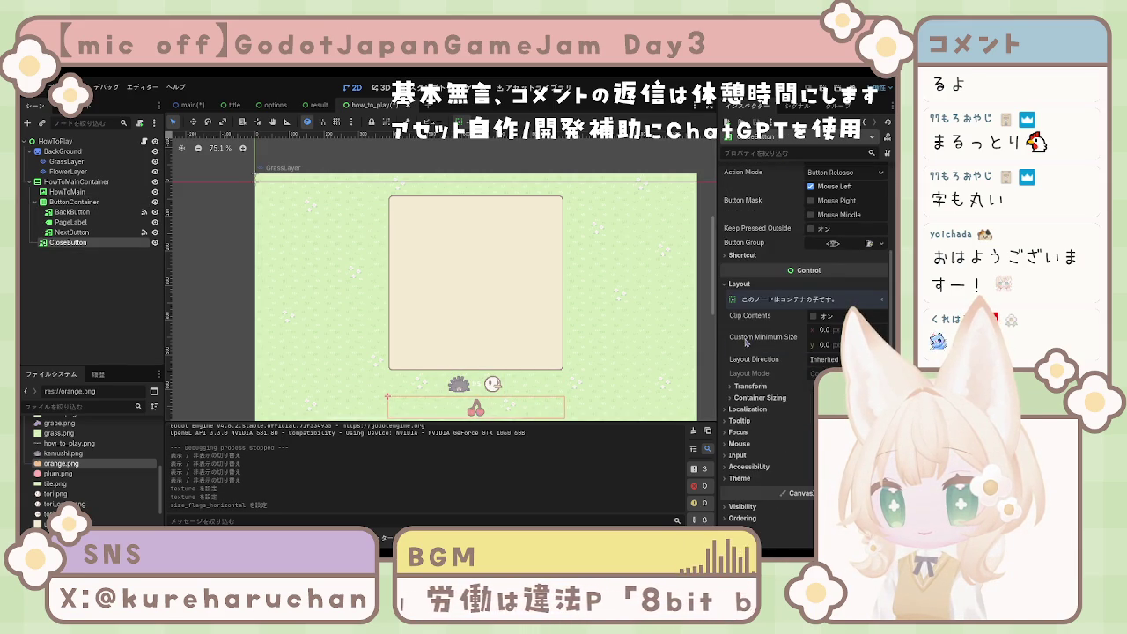
pyautogui.click(757, 398)
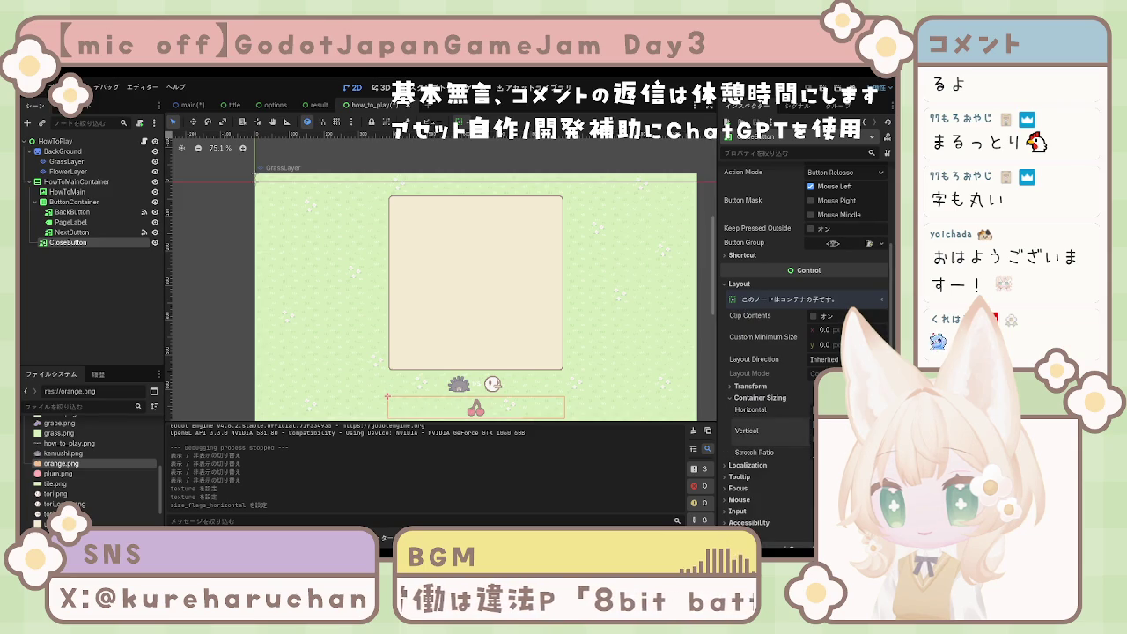
pyautogui.click(845, 453)
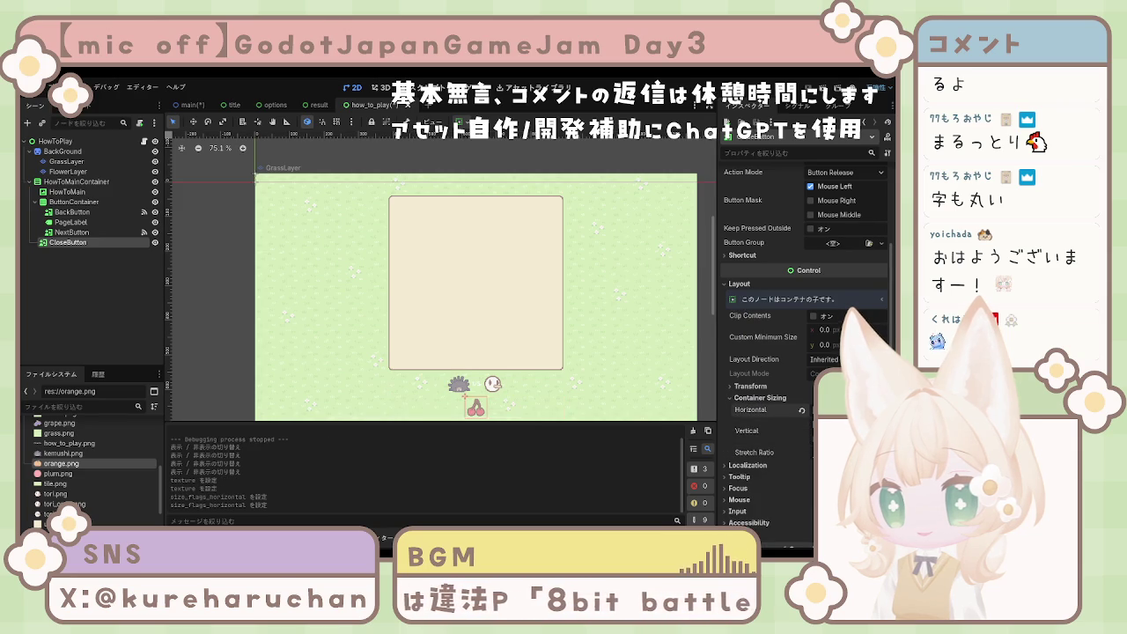
# Step: Enable ButtonContainer's Separation override and widen the gap between back and next buttons
pyautogui.click(73, 213)
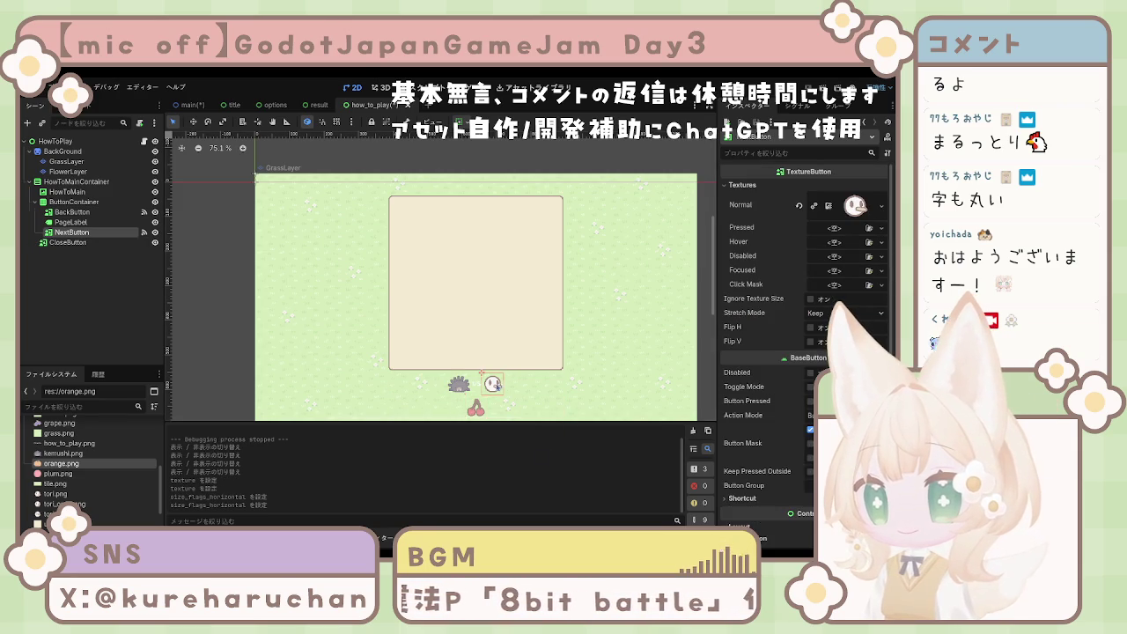
pyautogui.click(478, 388)
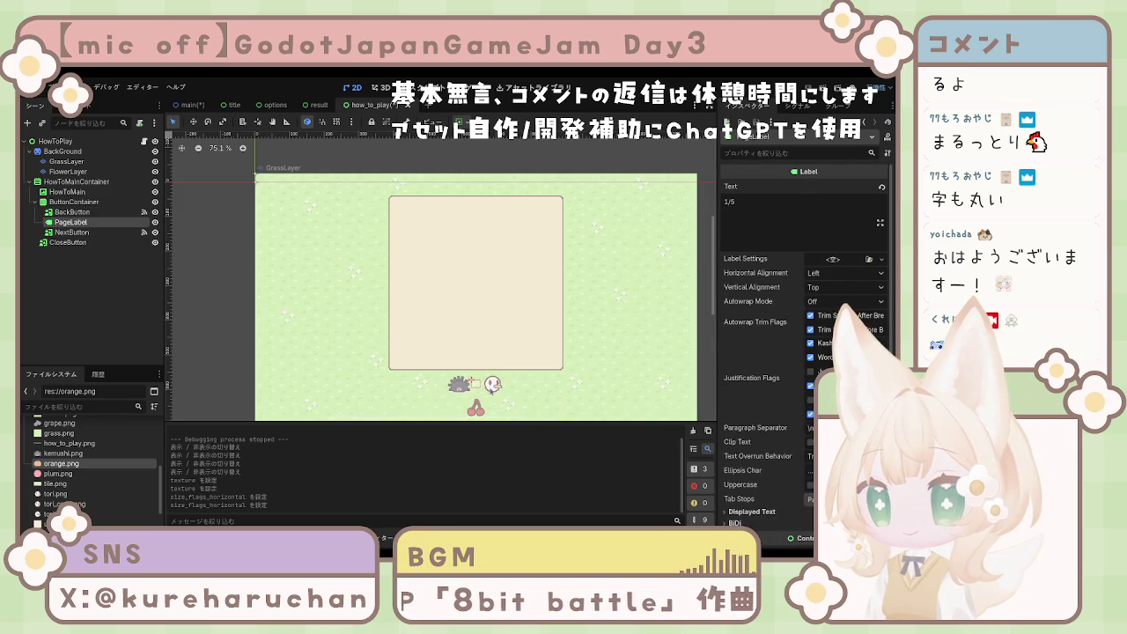
pyautogui.click(74, 202)
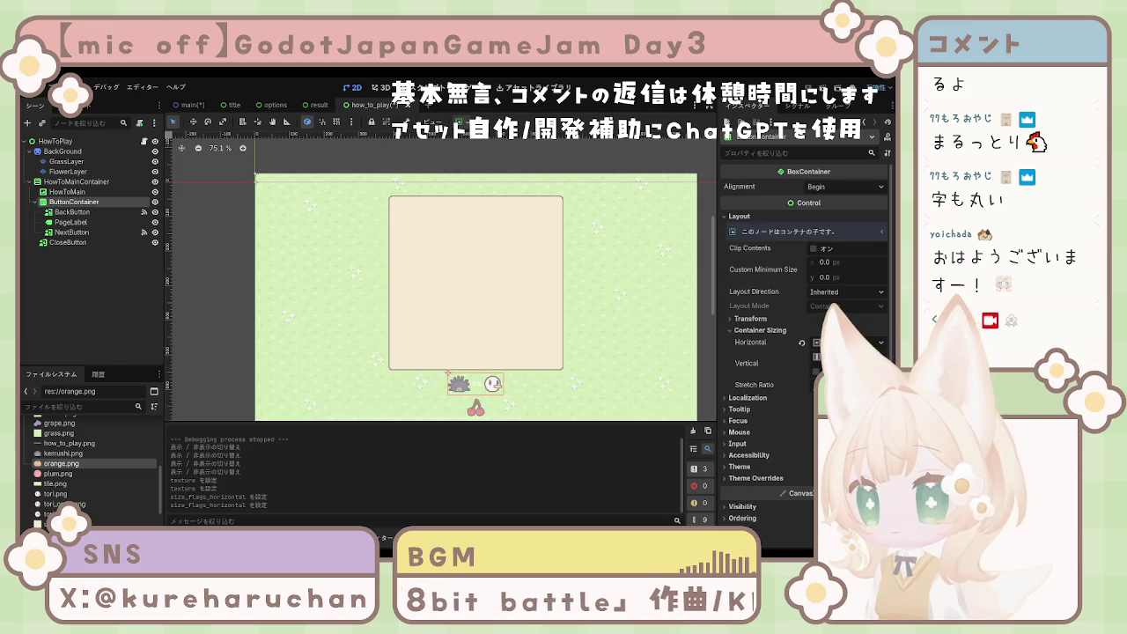
pyautogui.scroll(-3, 781, 426)
pyautogui.click(753, 377)
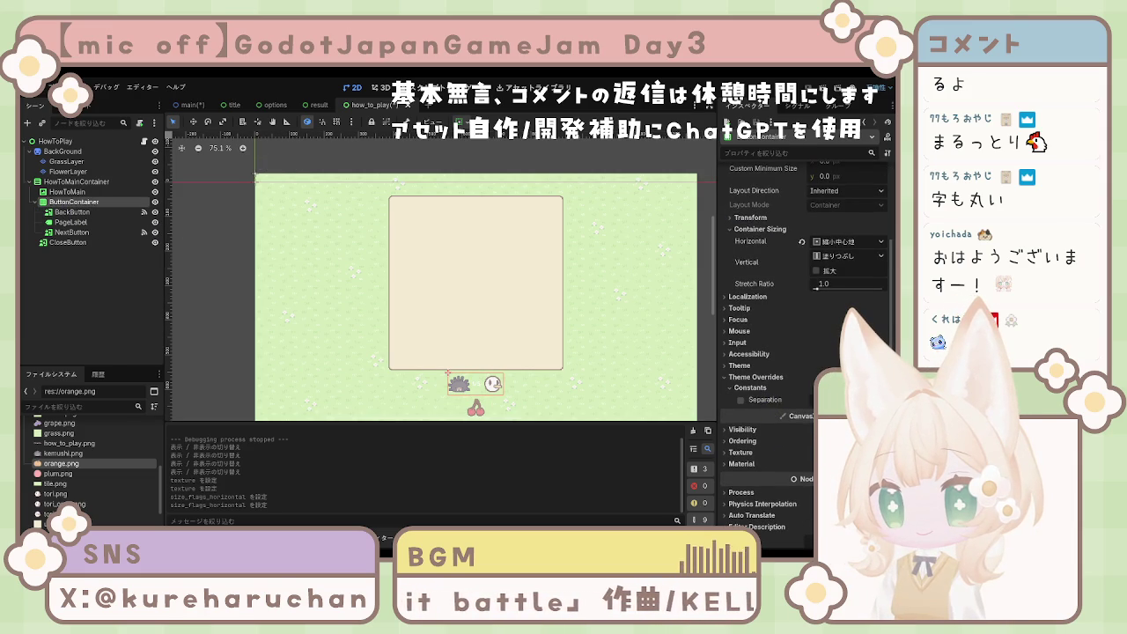
pyautogui.click(742, 401)
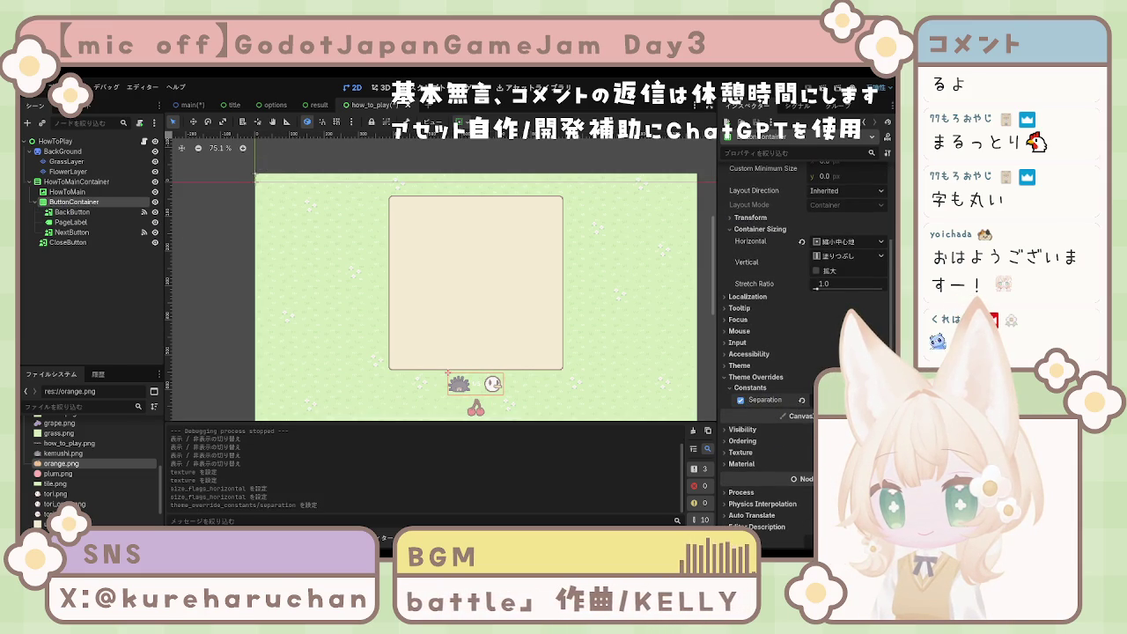
pyautogui.moveTo(845, 400); pyautogui.dragTo(880, 400)
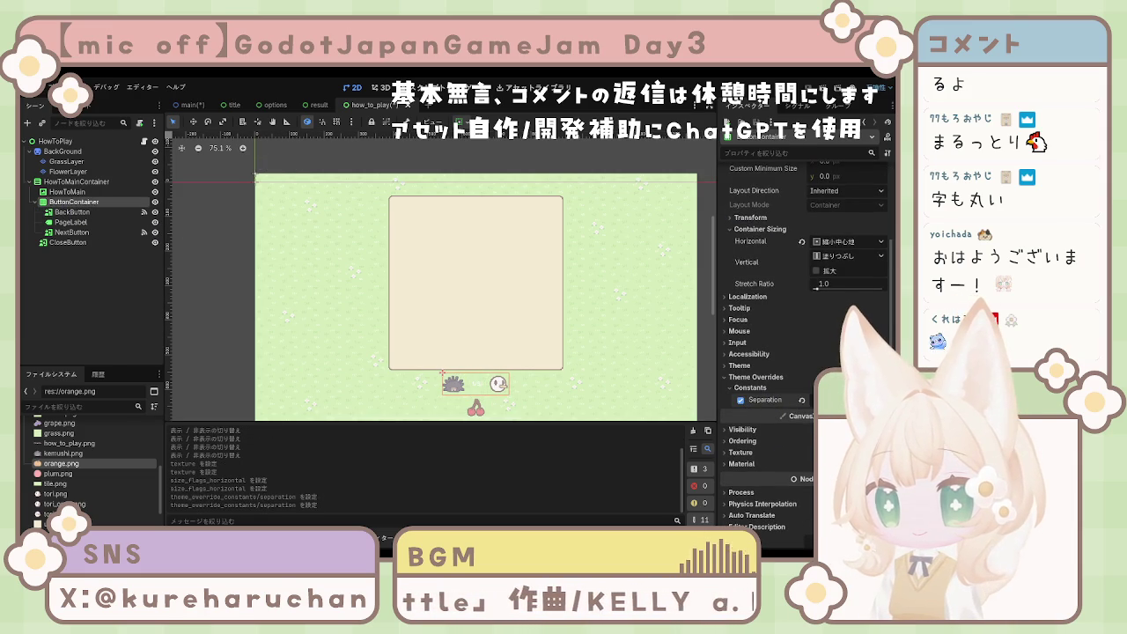
# Step: Enable a Font Size override on PageLabel to enlarge the 1/5 text
pyautogui.click(475, 384)
pyautogui.scroll(-8, 830, 272)
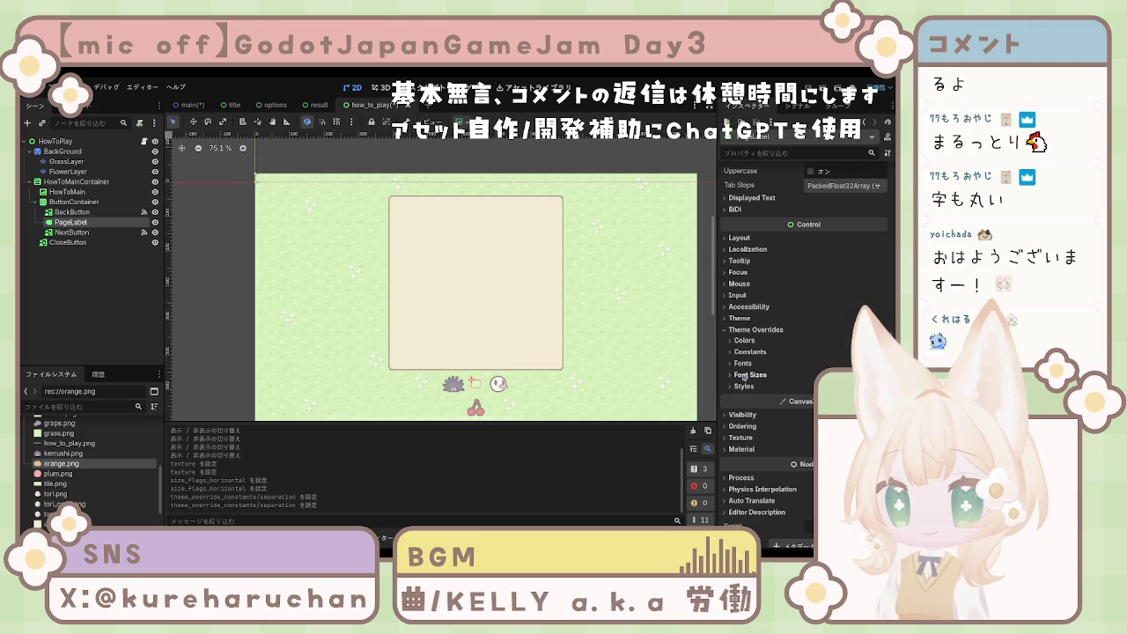
pyautogui.click(747, 375)
pyautogui.click(740, 386)
pyautogui.press('Return')
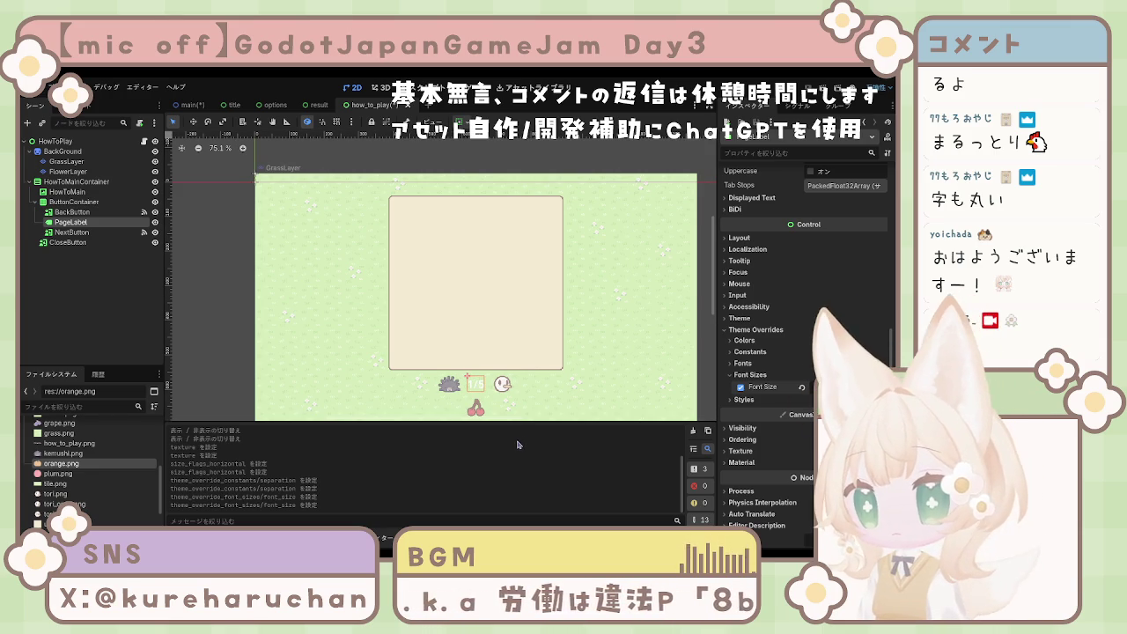
pyautogui.click(474, 334)
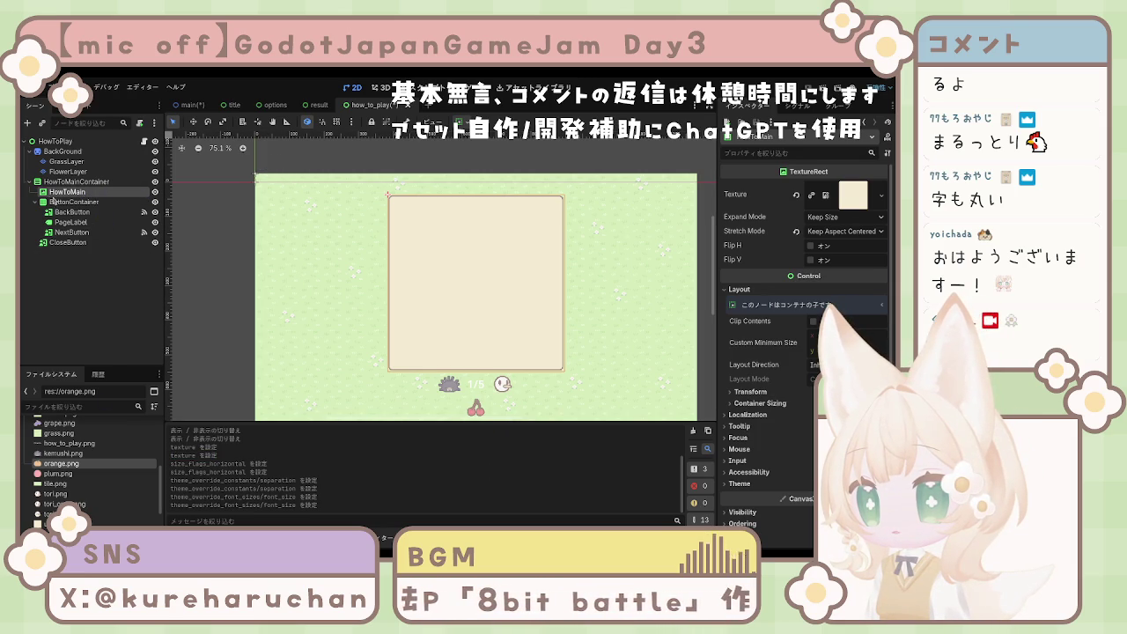
# Step: Add a TextureRect after HowToMain, rename it HowToPlayTexture, and nest it under HowToMain
pyautogui.click(64, 182)
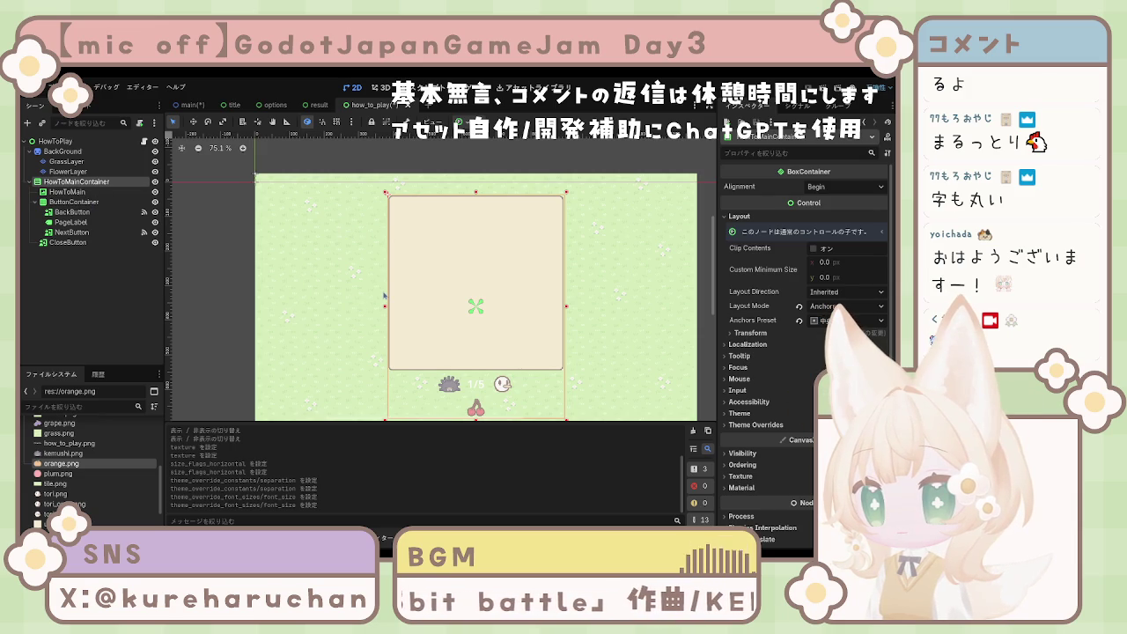
pyautogui.press('Return')
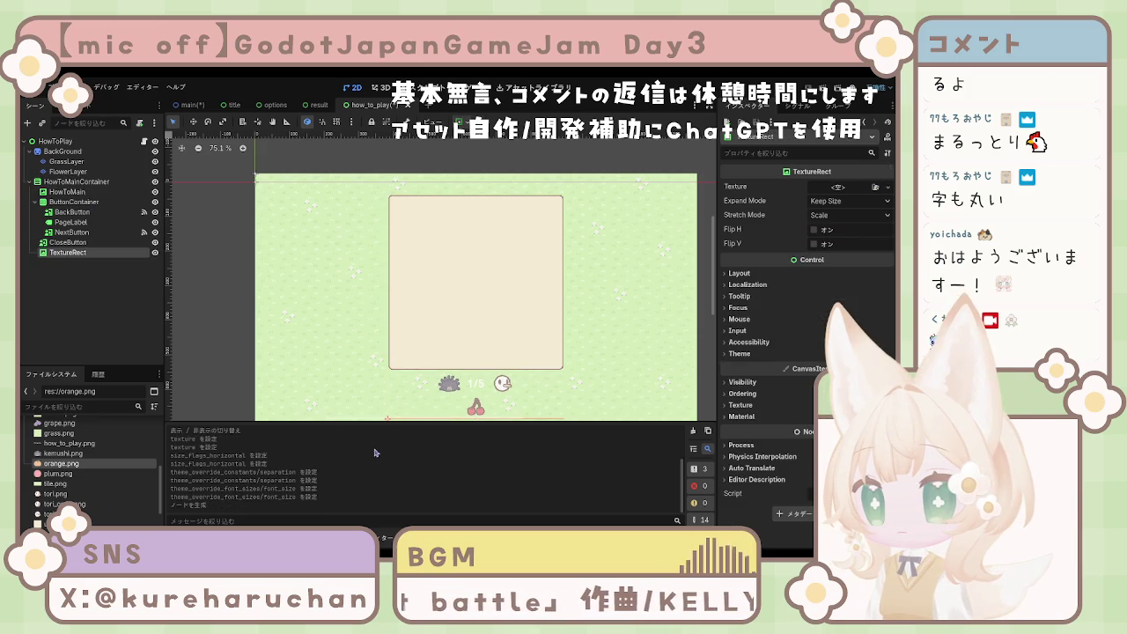
pyautogui.moveTo(132, 254); pyautogui.dragTo(80, 202)
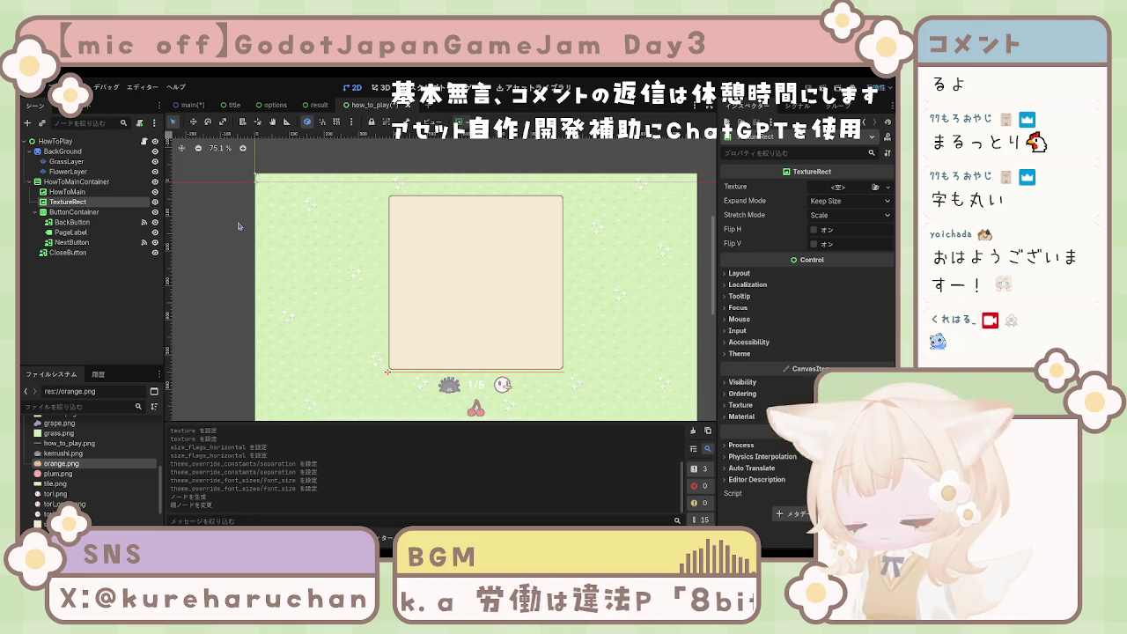
pyautogui.write('HowToPlay')
pyautogui.press('Return')
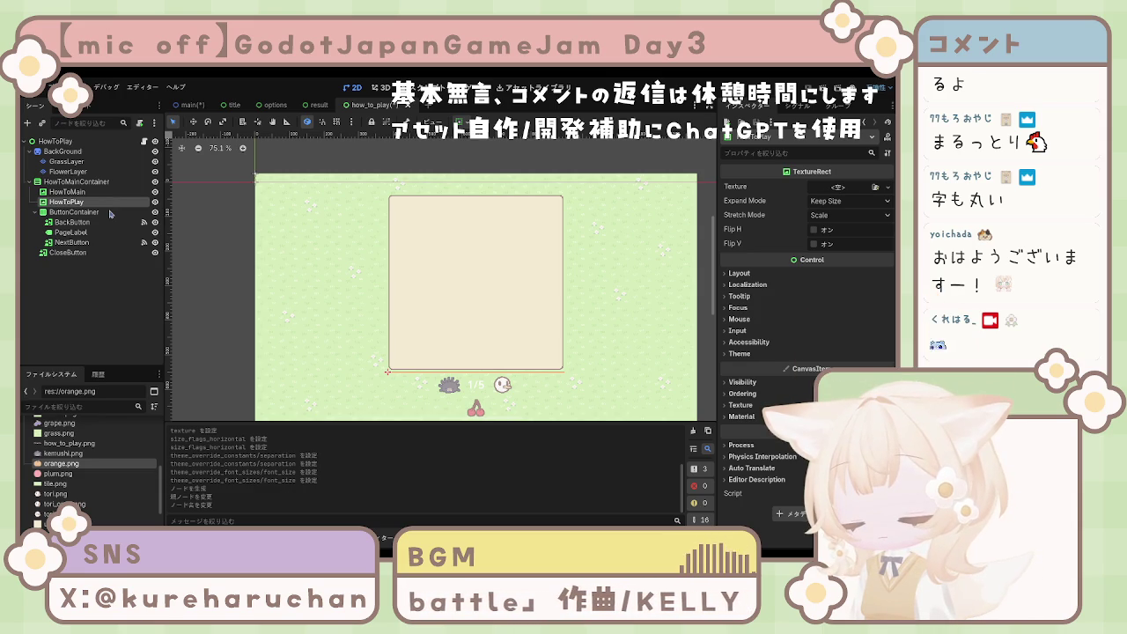
pyautogui.write('Texture')
pyautogui.press('Return')
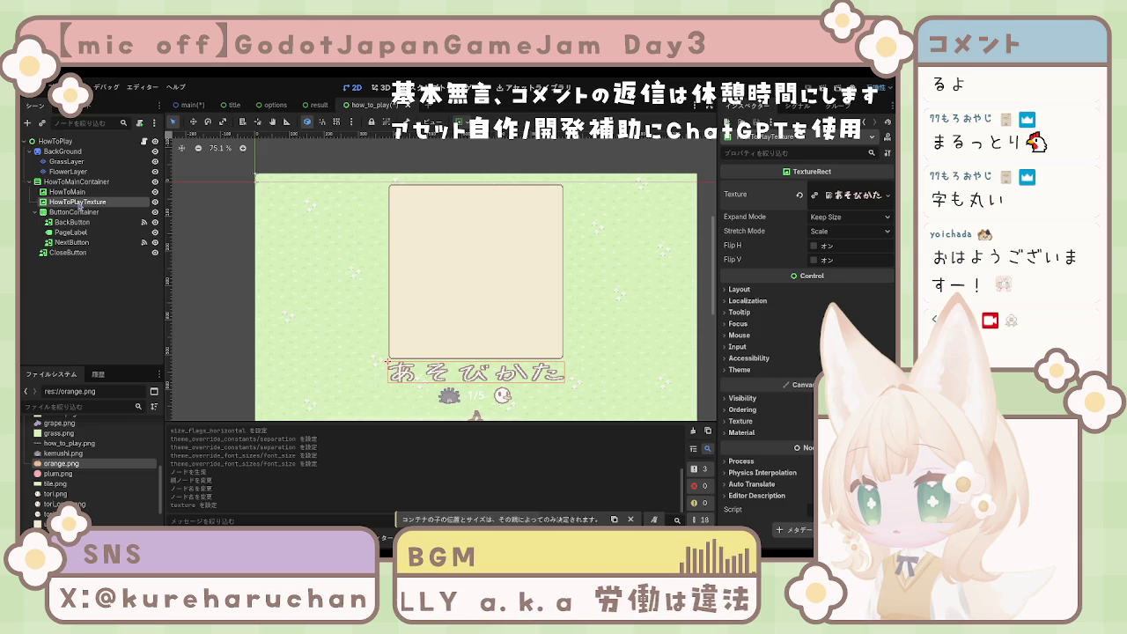
pyautogui.moveTo(80, 204); pyautogui.dragTo(78, 193)
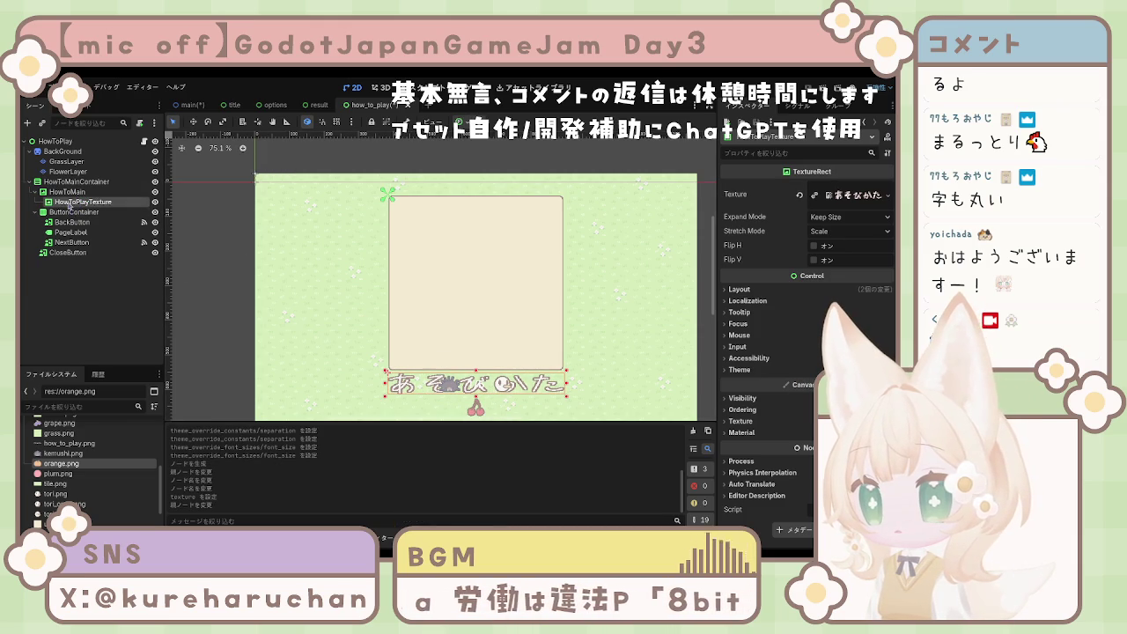
# Step: Wrap HowToMain and HowToPlayTexture in a BoxContainer, then undo back to HowToMainContainer
pyautogui.hotkey('ctrl', 'z')
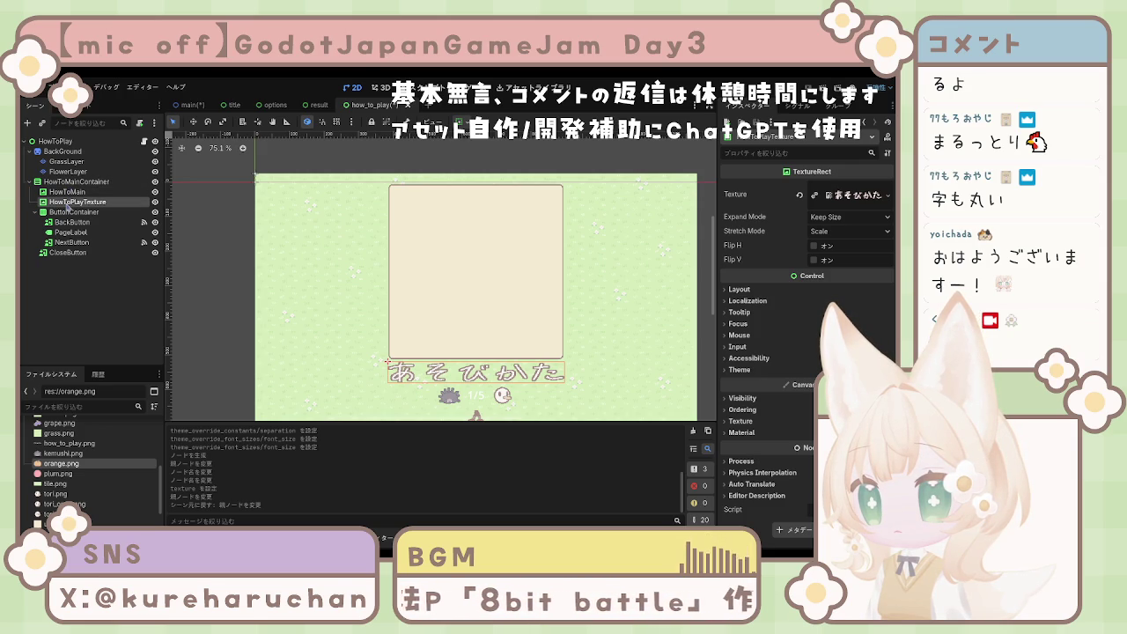
pyautogui.click(66, 192)
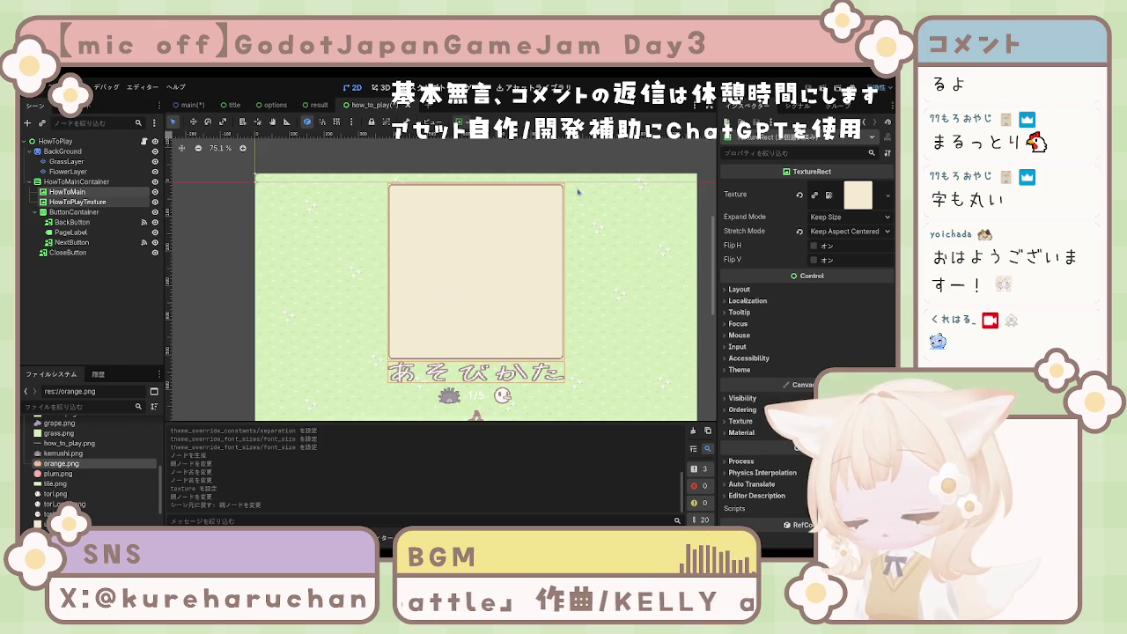
pyautogui.hotkey('ctrl', 'shift', 'z')
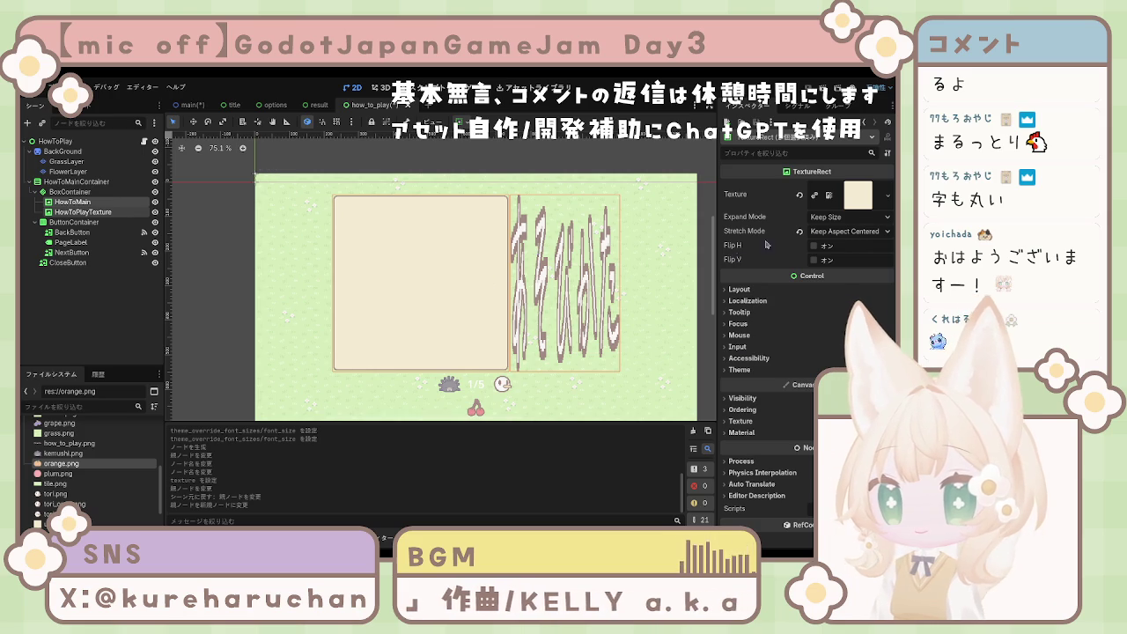
pyautogui.click(70, 192)
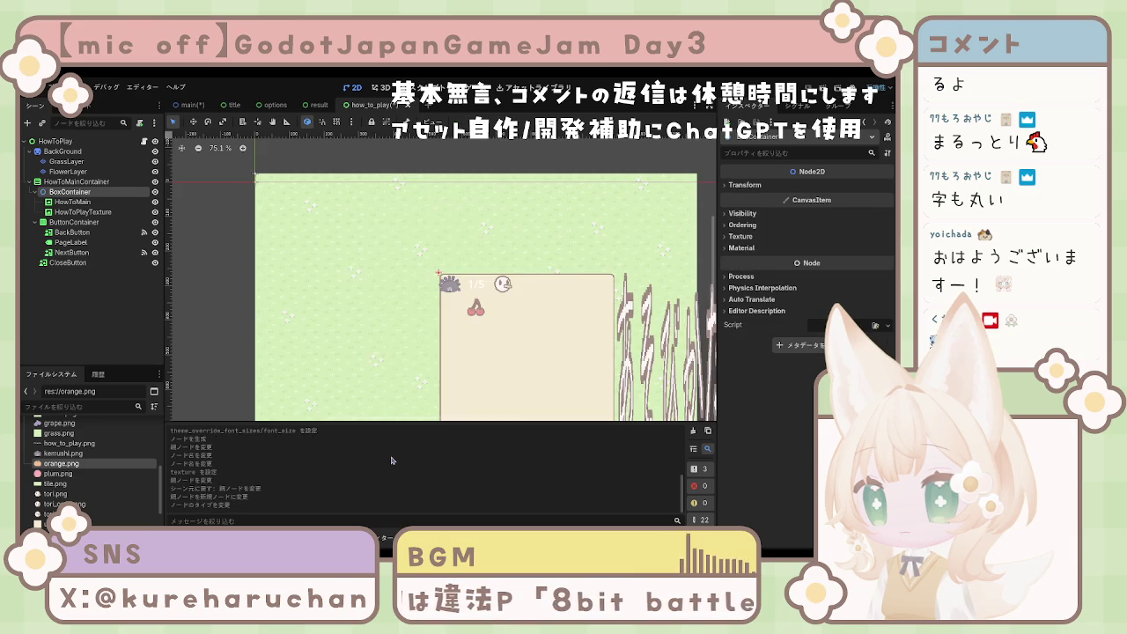
pyautogui.scroll(-1, 450, 367)
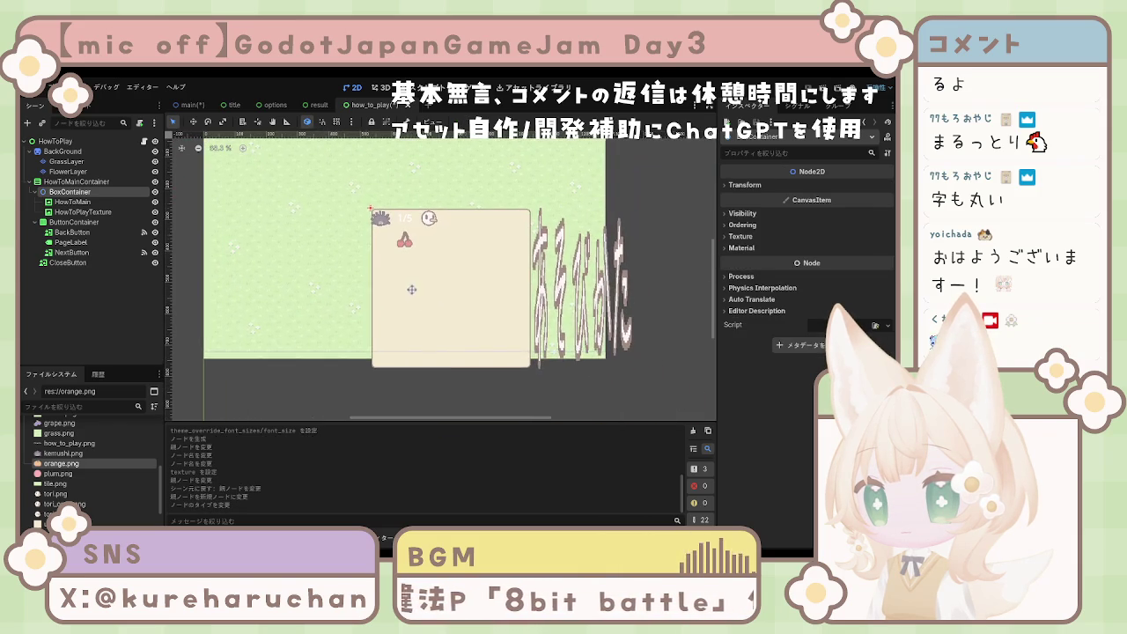
pyautogui.click(79, 201)
pyautogui.click(77, 192)
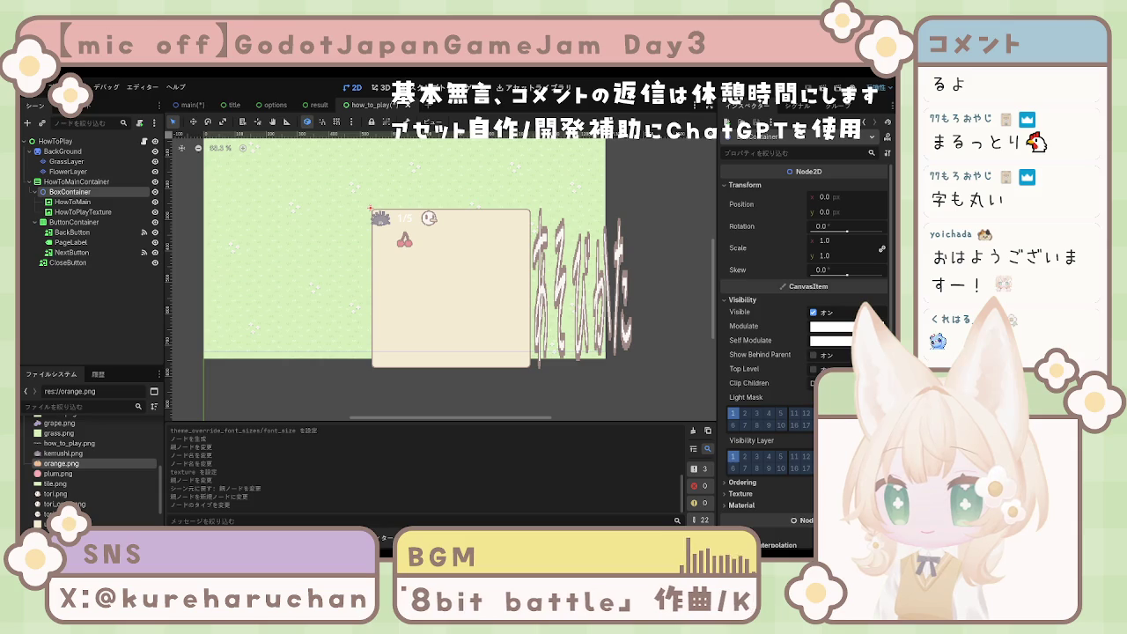
pyautogui.scroll(-2, 775, 381)
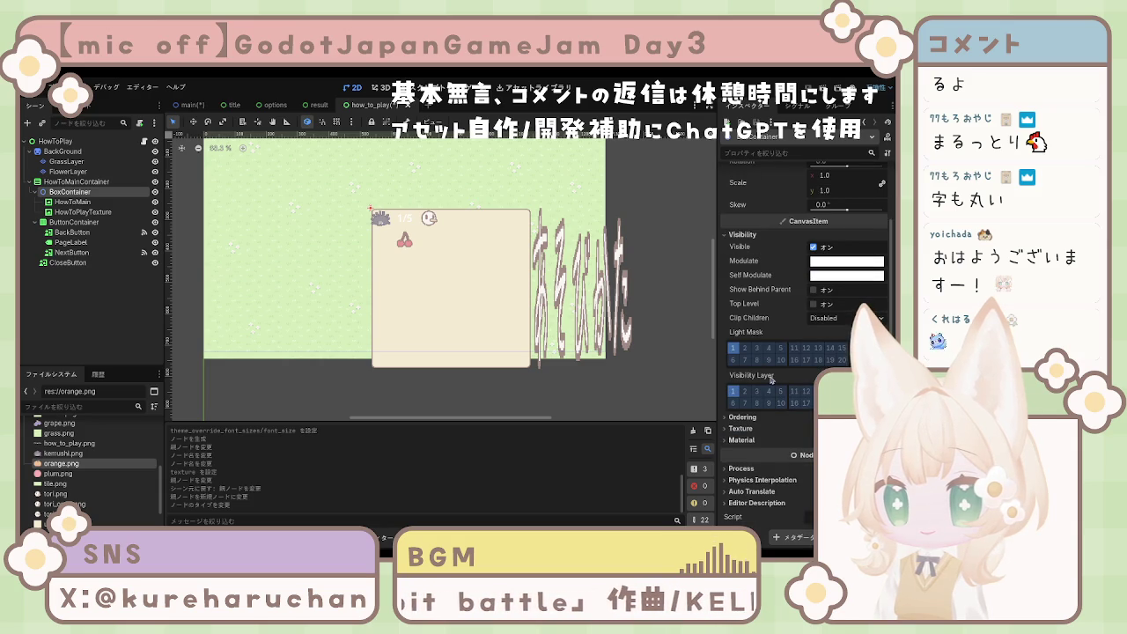
pyautogui.scroll(2, 772, 380)
pyautogui.hotkey('ctrl', 'z')
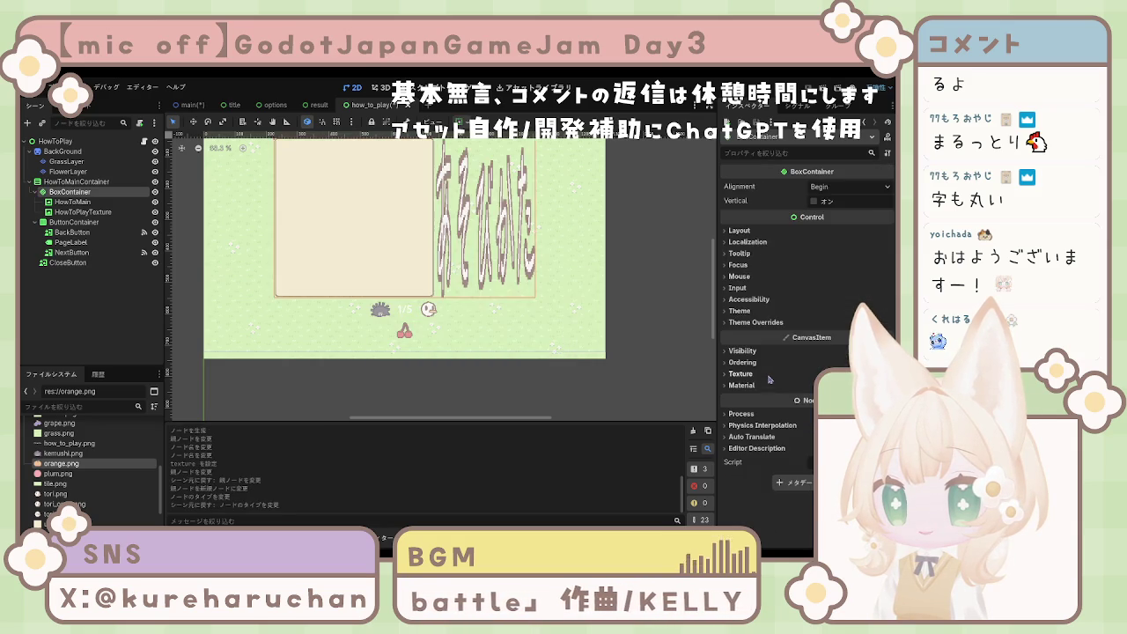
pyautogui.hotkey('ctrl', 'z')
pyautogui.hotkey('ctrl', 'z')
pyautogui.scroll(2, 420, 350)
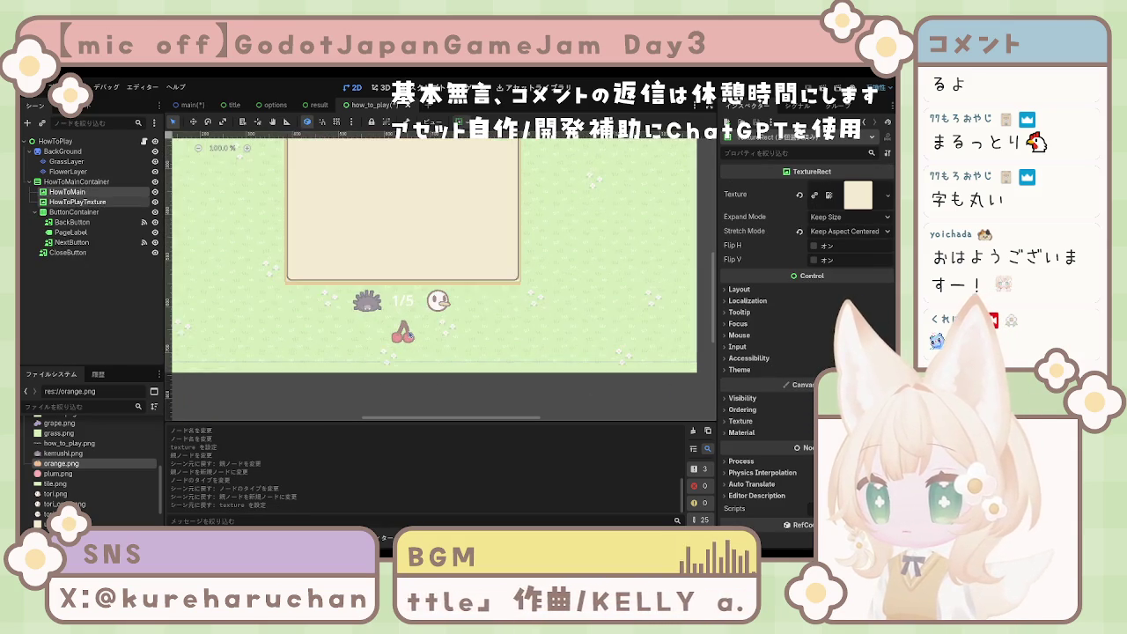
pyautogui.scroll(-3, 404, 331)
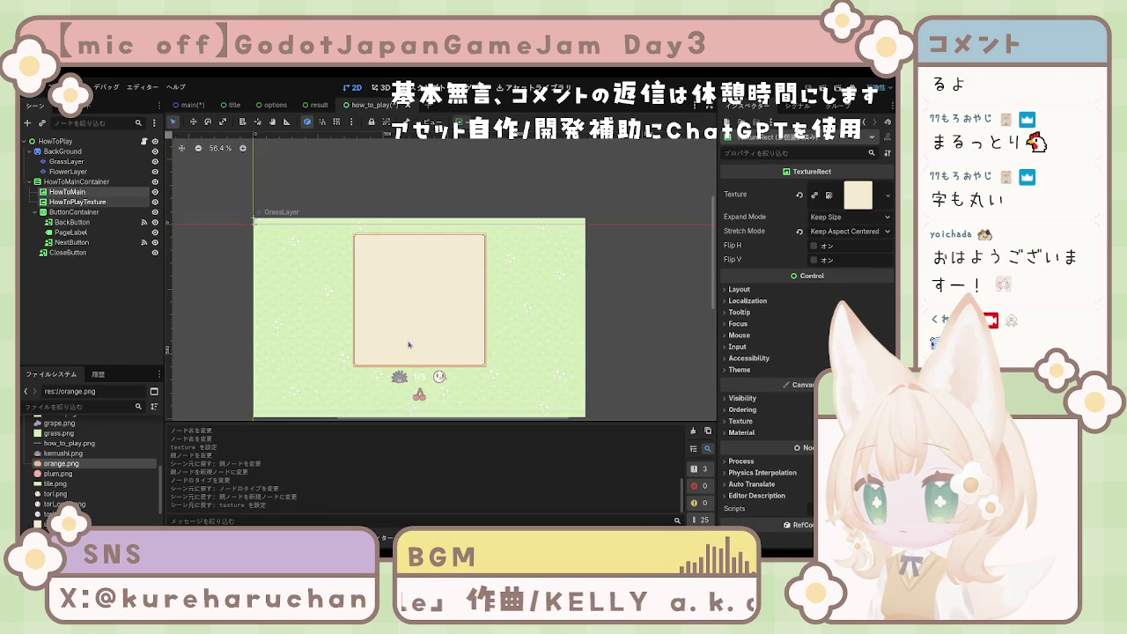
pyautogui.scroll(-1, 403, 324)
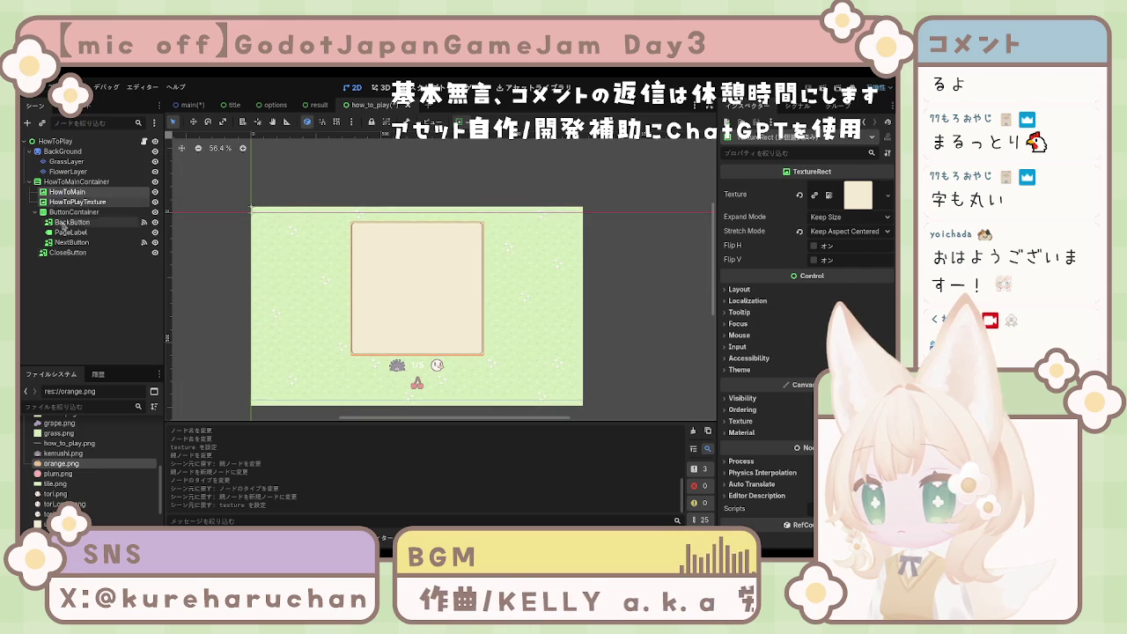
pyautogui.click(88, 193)
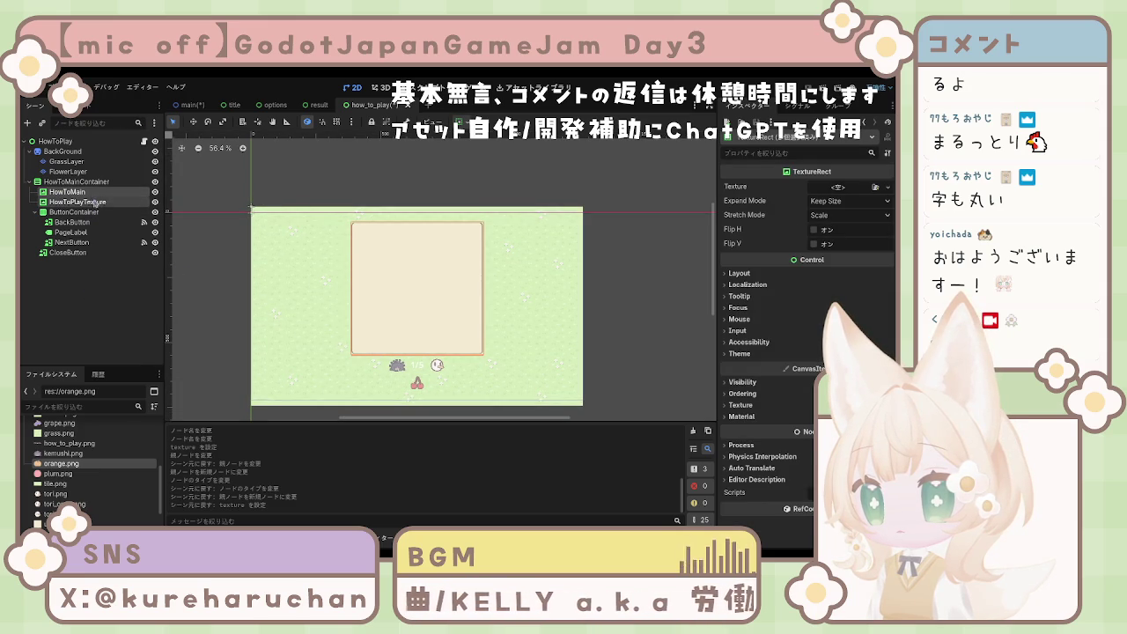
pyautogui.moveTo(486, 381); pyautogui.dragTo(493, 345)
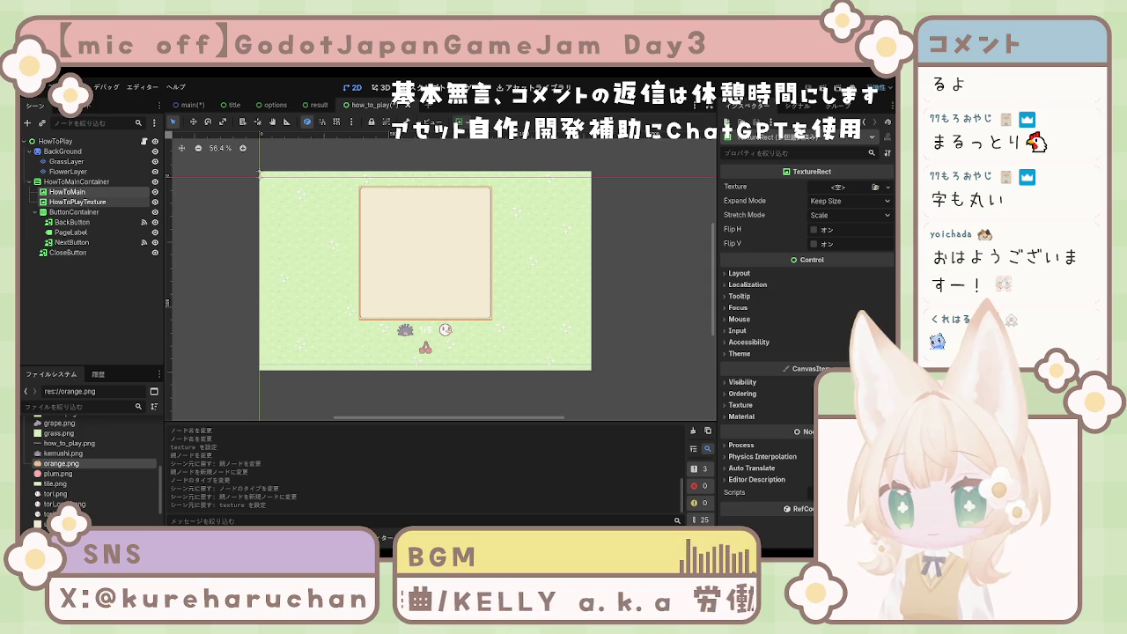
pyautogui.click(73, 203)
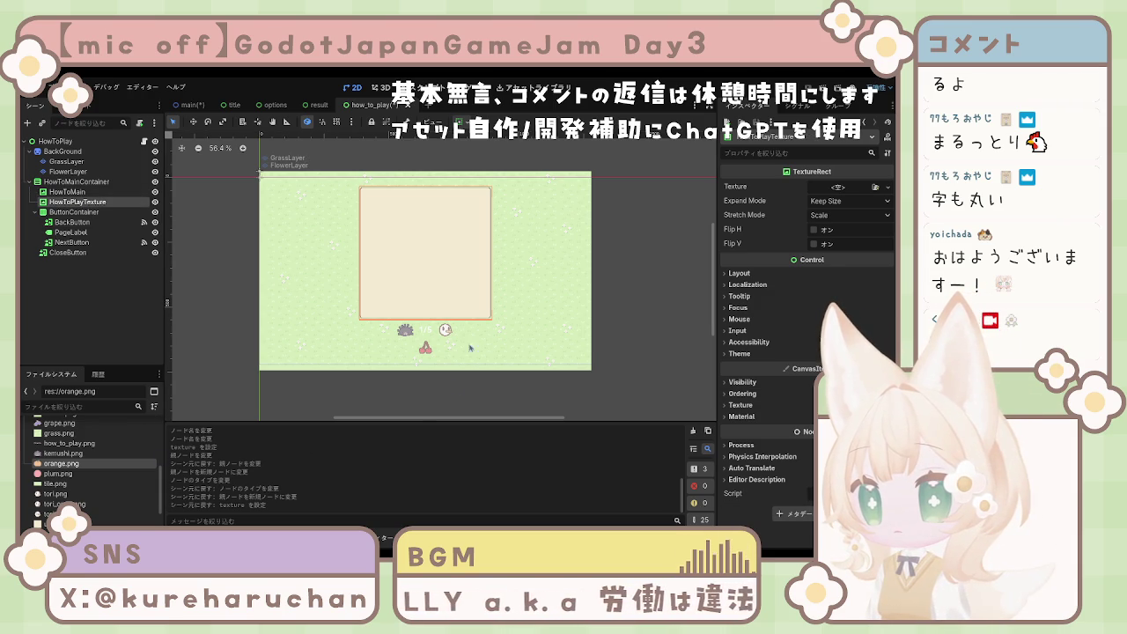
# Step: Delete HowToPlayTexture and browse the FileSystem for how_to_play.png, then return to root
pyautogui.press('Delete')
pyautogui.click(67, 191)
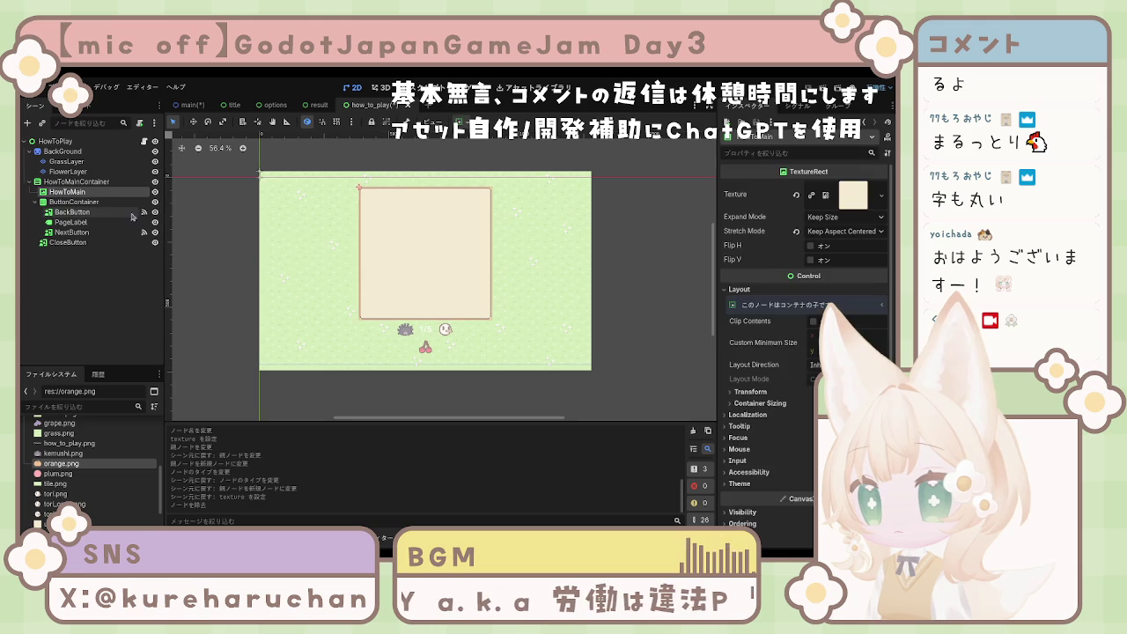
pyautogui.scroll(-2, 88, 466)
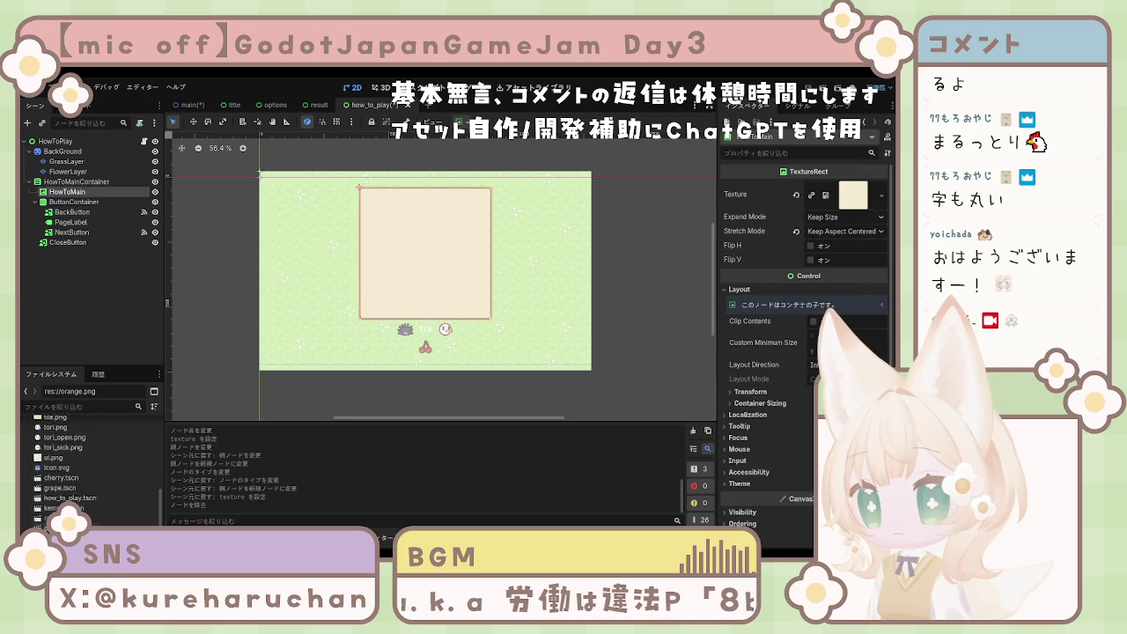
pyautogui.scroll(4, 88, 467)
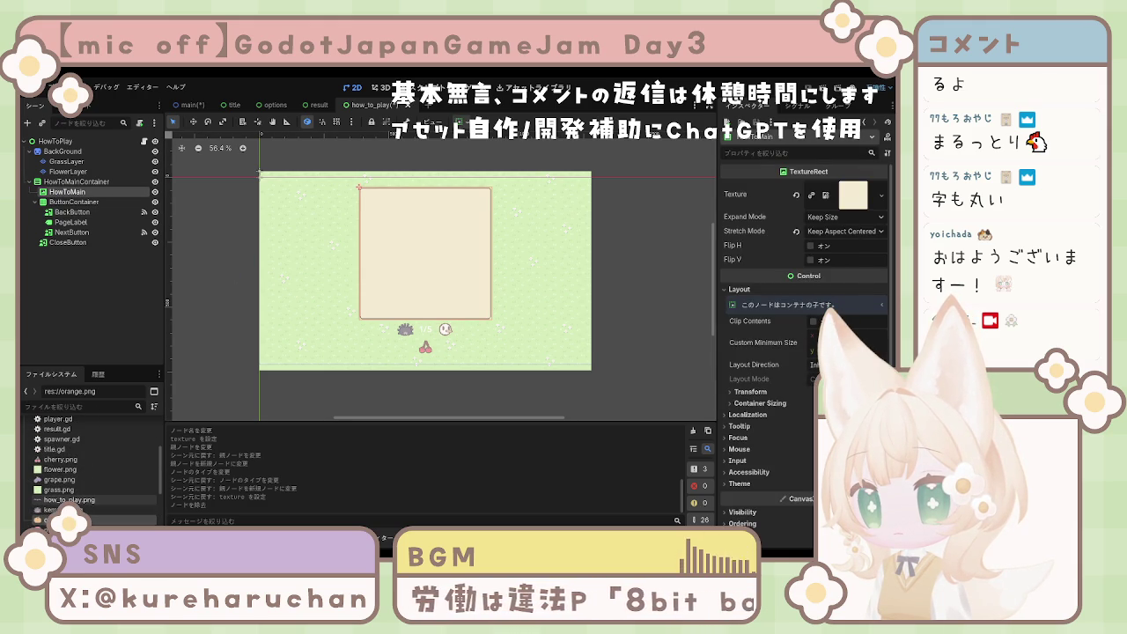
pyautogui.scroll(-4, 74, 480)
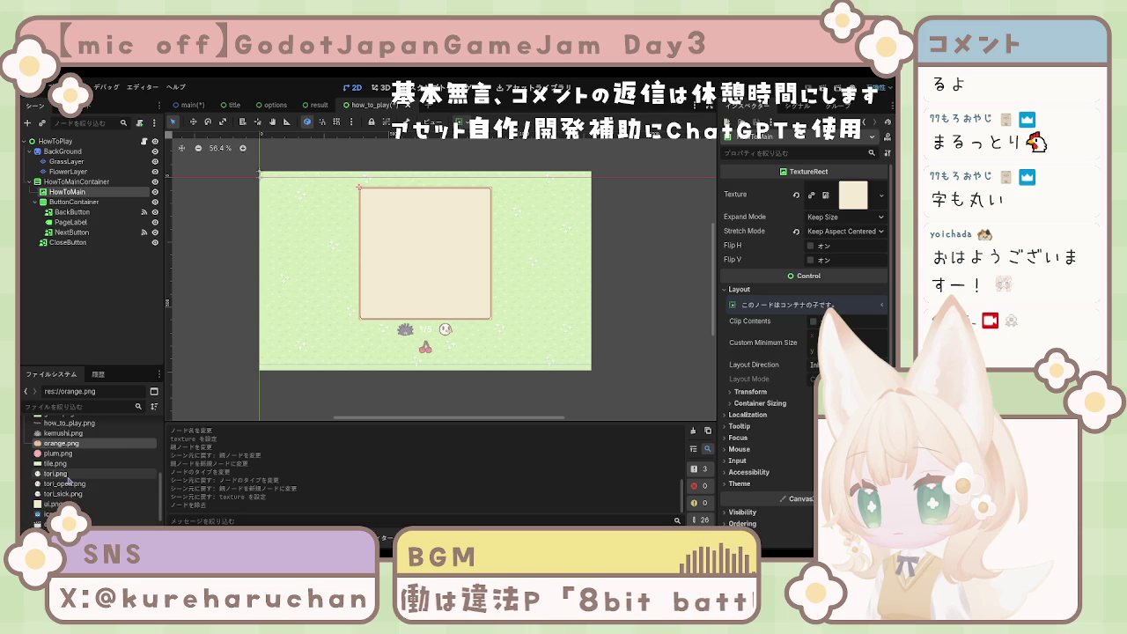
pyautogui.scroll(1, 74, 471)
pyautogui.click(75, 438)
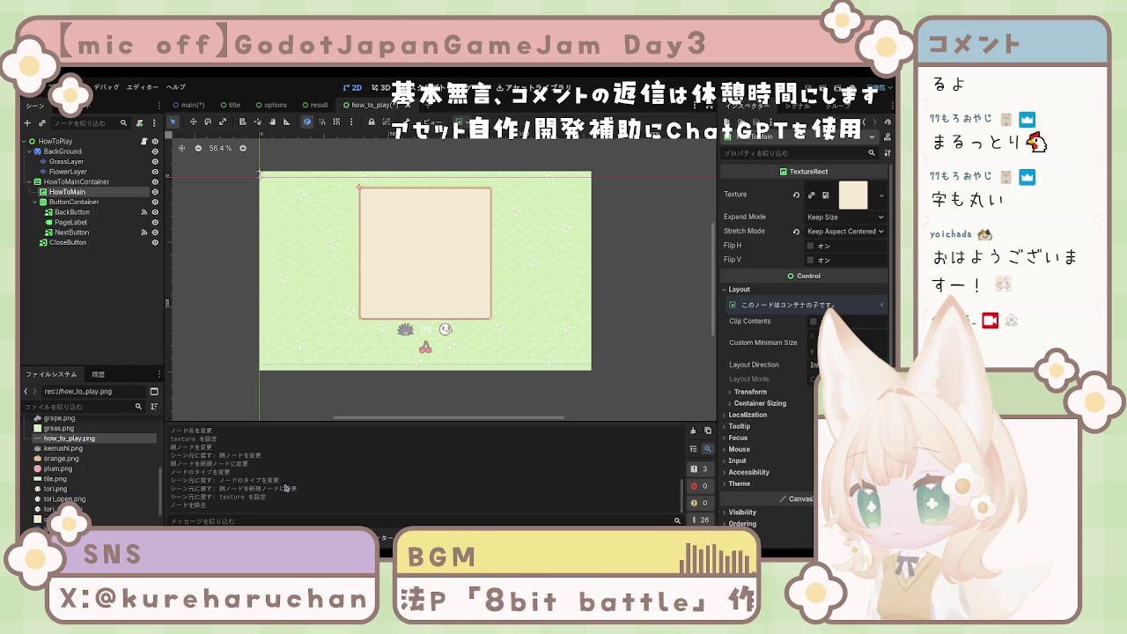
pyautogui.scroll(5, 80, 467)
pyautogui.click(46, 436)
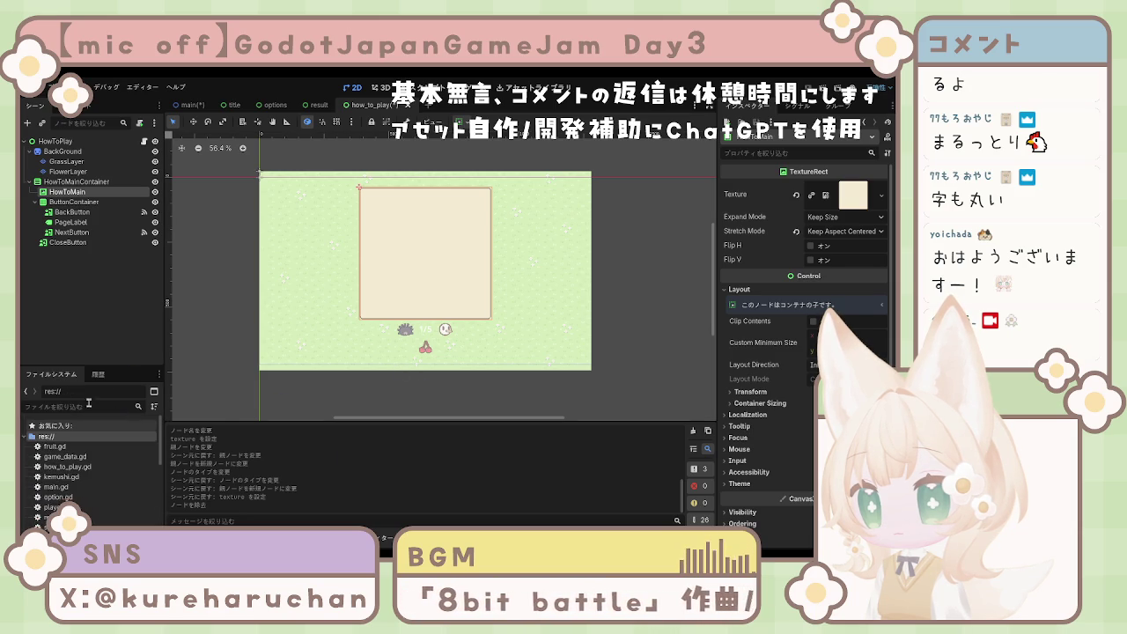
pyautogui.click(312, 262)
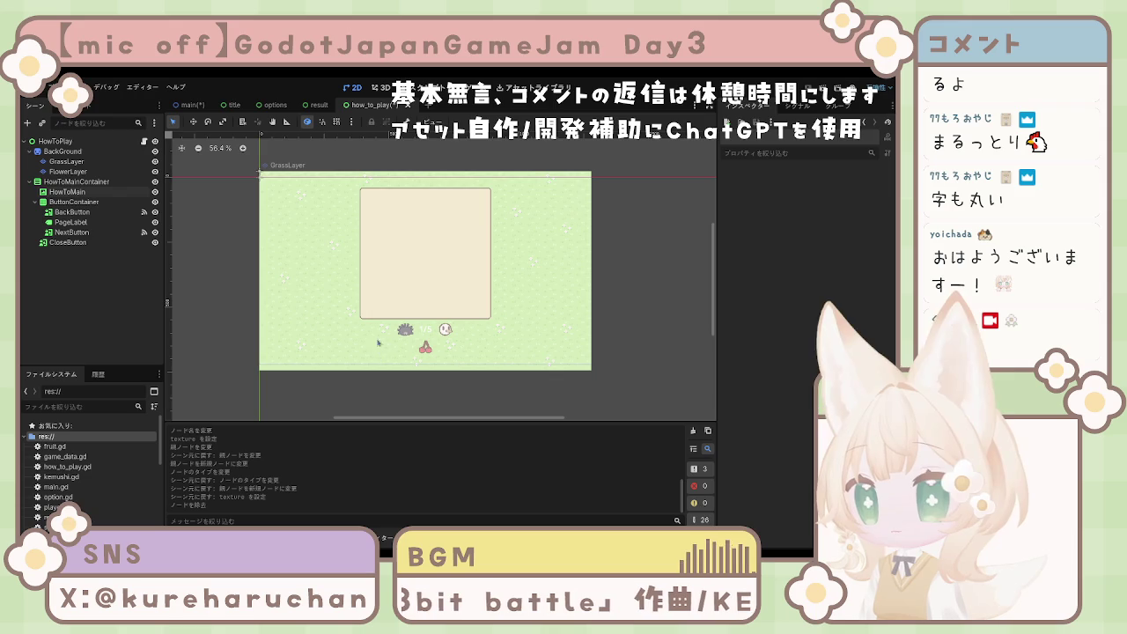
# Step: Reselect the page panel, save the scene, and select line 4's cherry.png path in how_to_play.gd
pyautogui.click(419, 283)
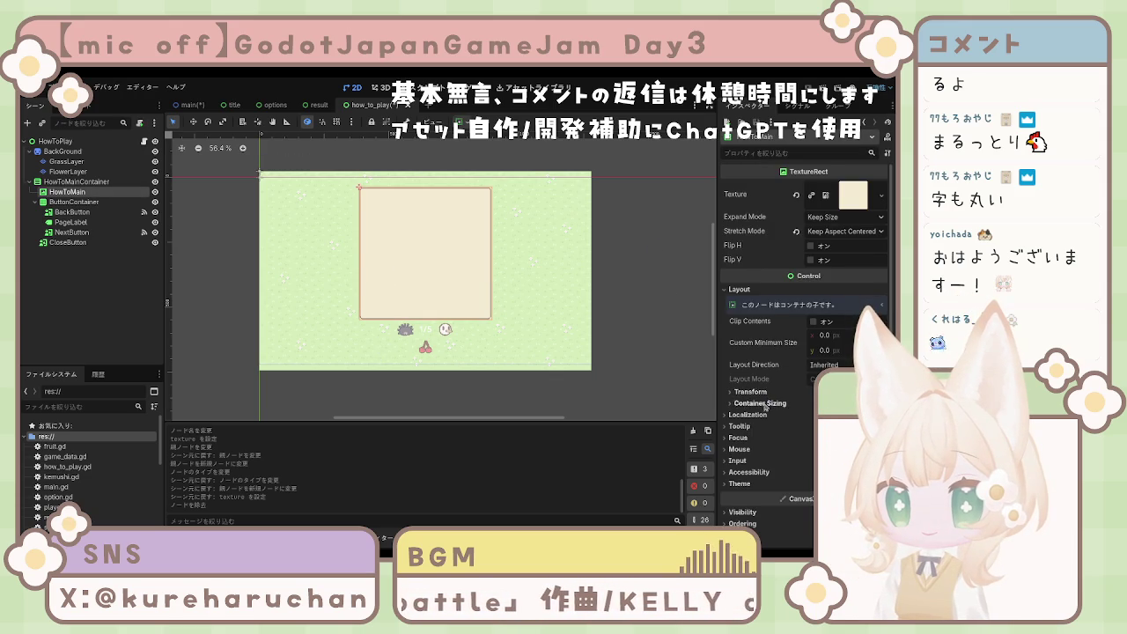
pyautogui.scroll(-3, 765, 403)
pyautogui.scroll(3, 765, 413)
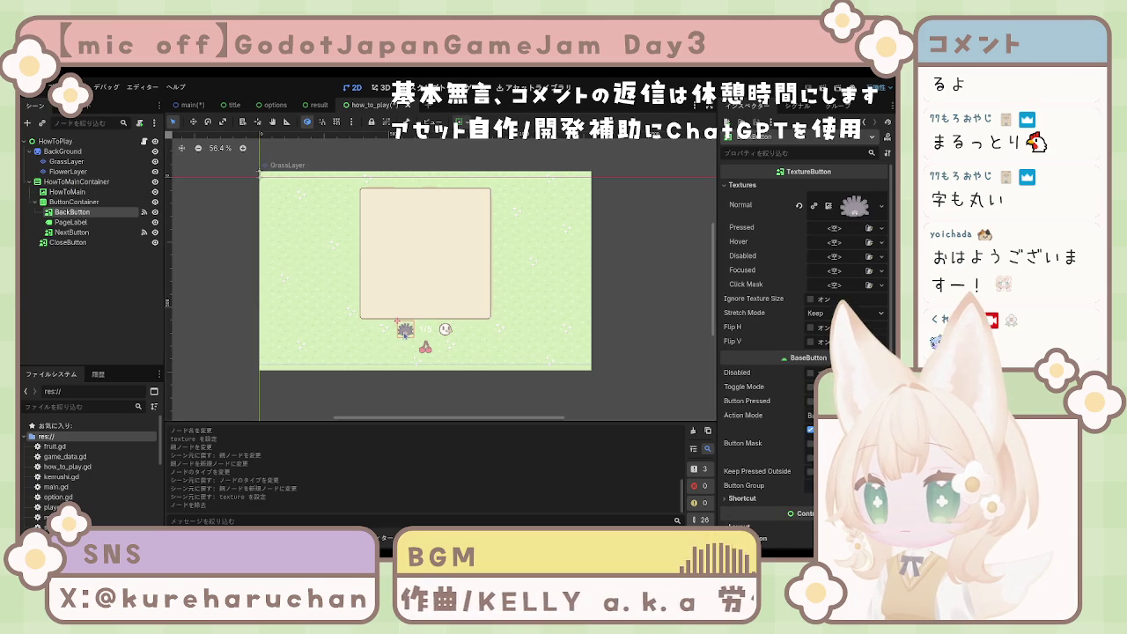
pyautogui.click(449, 332)
pyautogui.click(444, 329)
pyautogui.click(445, 329)
pyautogui.click(410, 286)
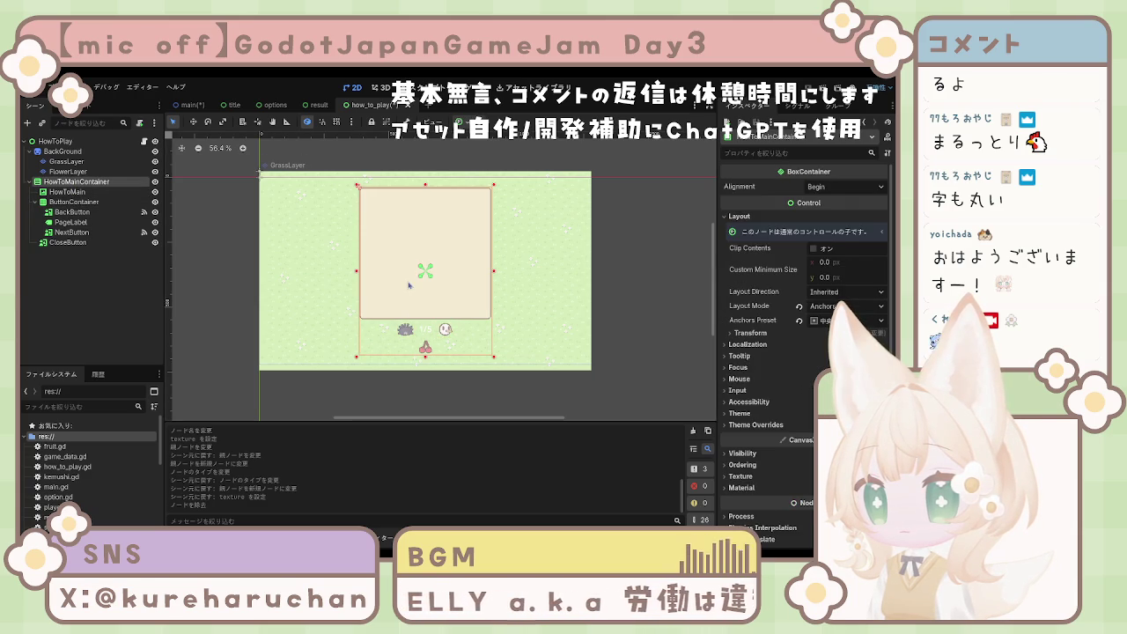
pyautogui.click(410, 285)
pyautogui.hotkey('ctrl', 's')
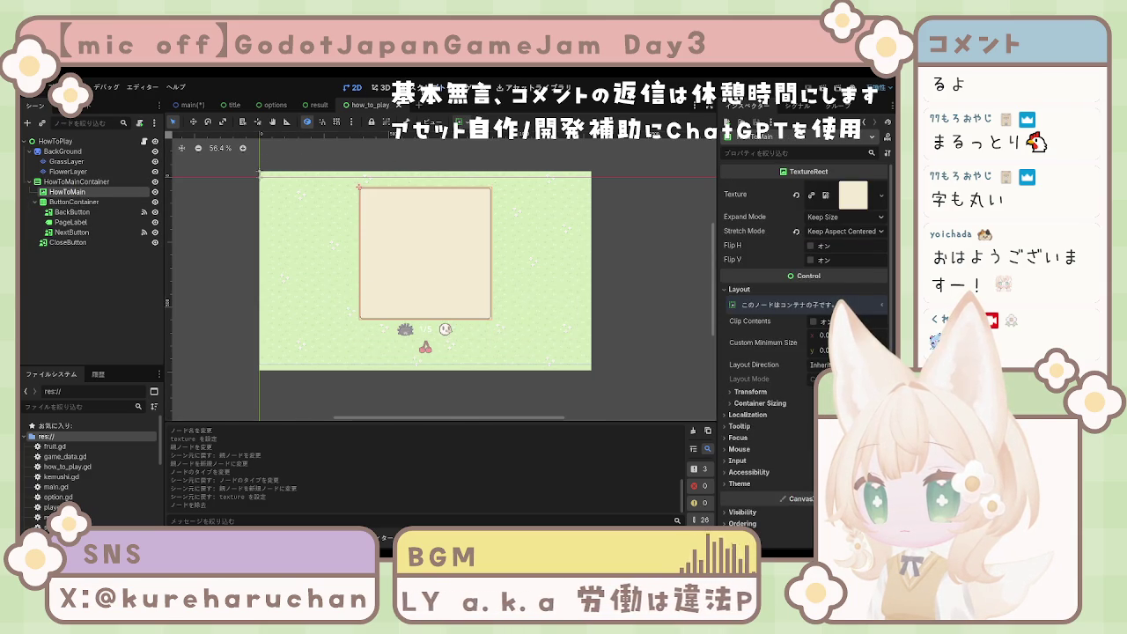
pyautogui.click(416, 88)
pyautogui.moveTo(383, 174); pyautogui.dragTo(443, 174)
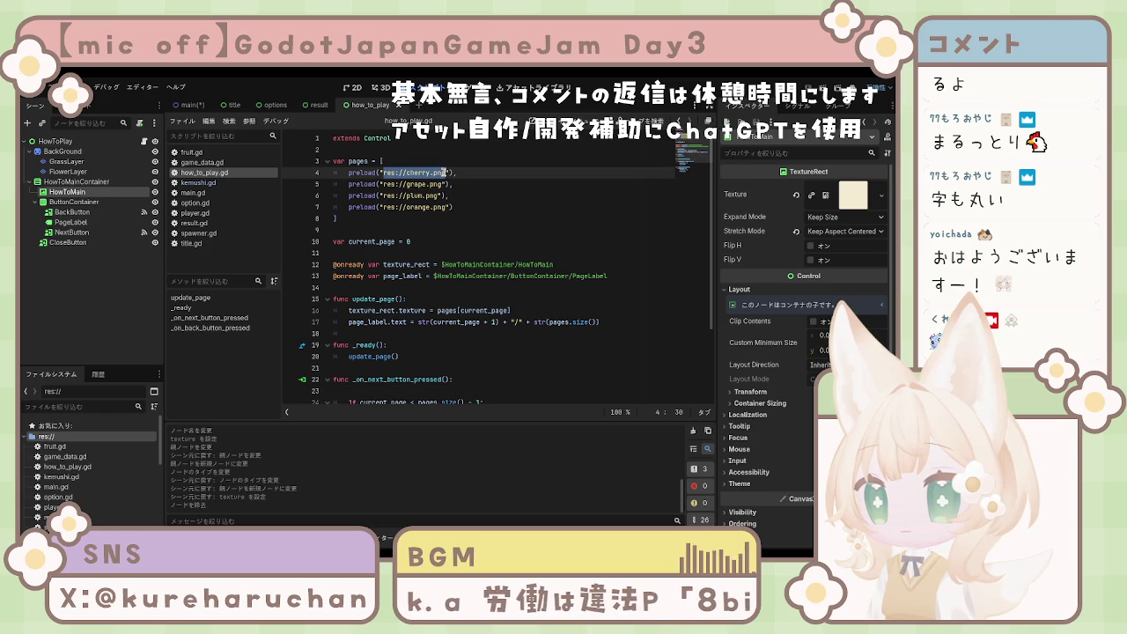
# Step: Change line 4's preload path from res://cherry.png to res://ui.png
pyautogui.click(432, 172)
pyautogui.press('BackSpace')
pyautogui.press('BackSpace')
pyautogui.press('BackSpace')
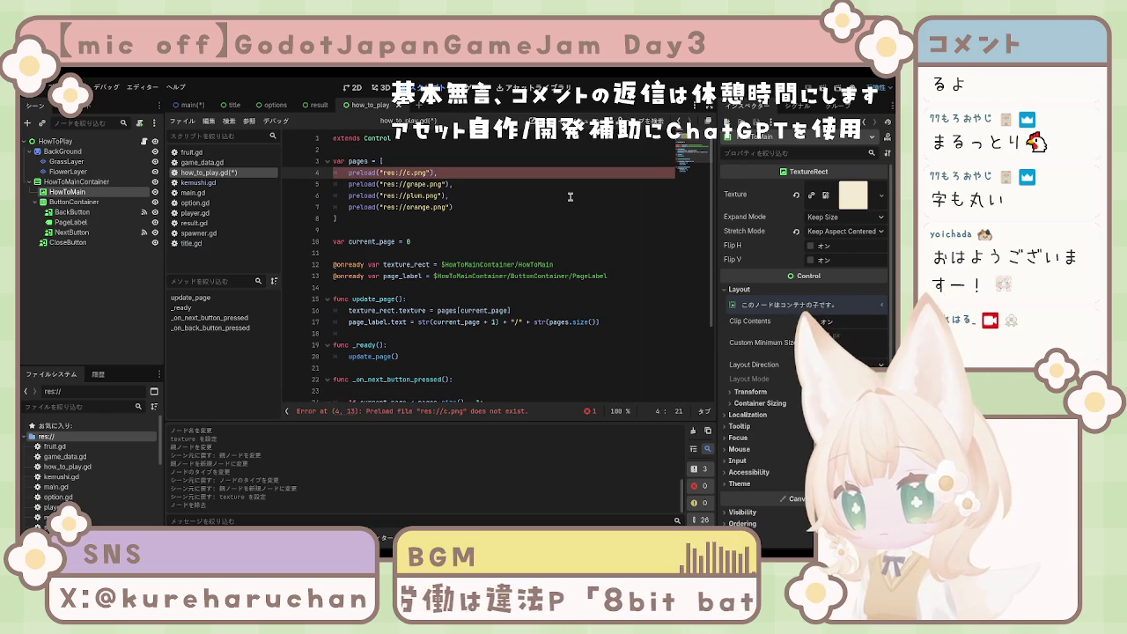
pyautogui.press('BackSpace')
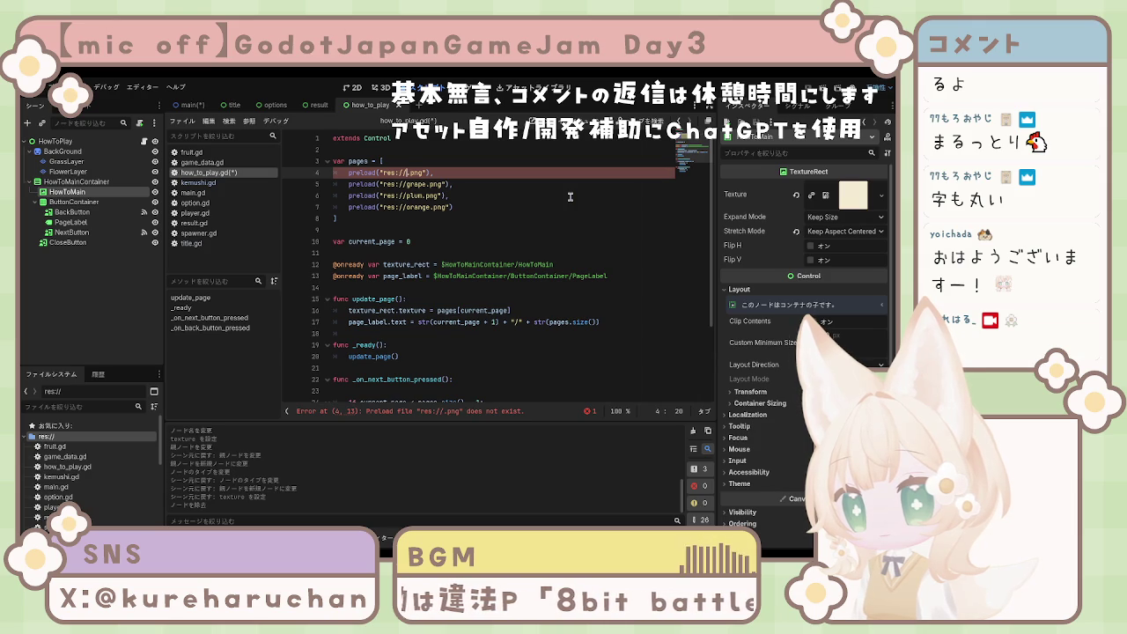
pyautogui.write('how')
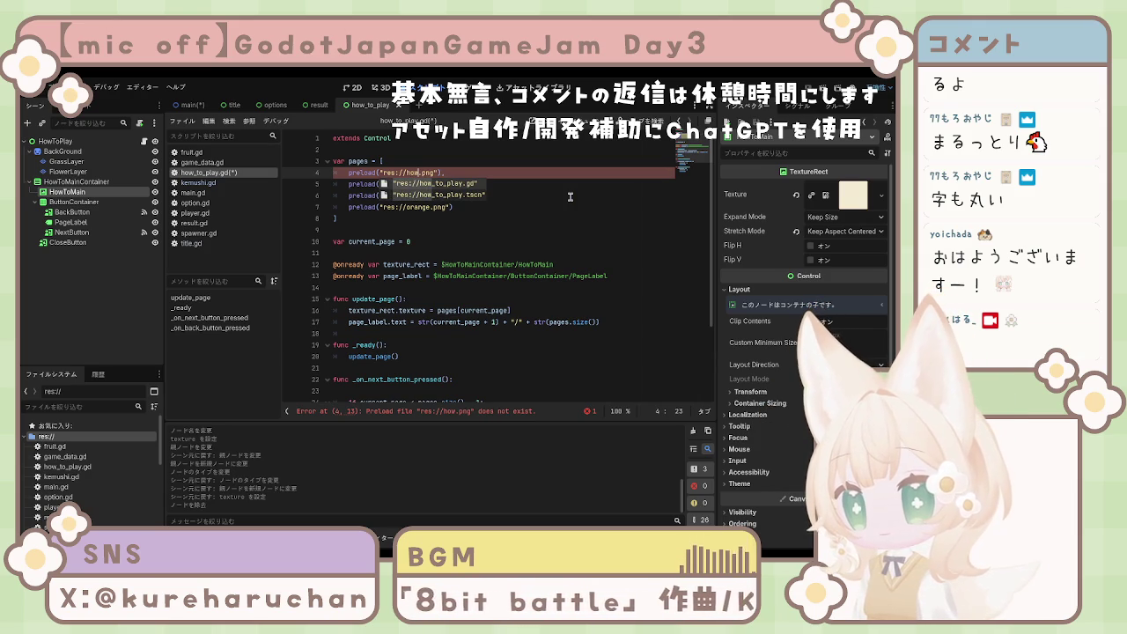
pyautogui.scroll(-2, 116, 492)
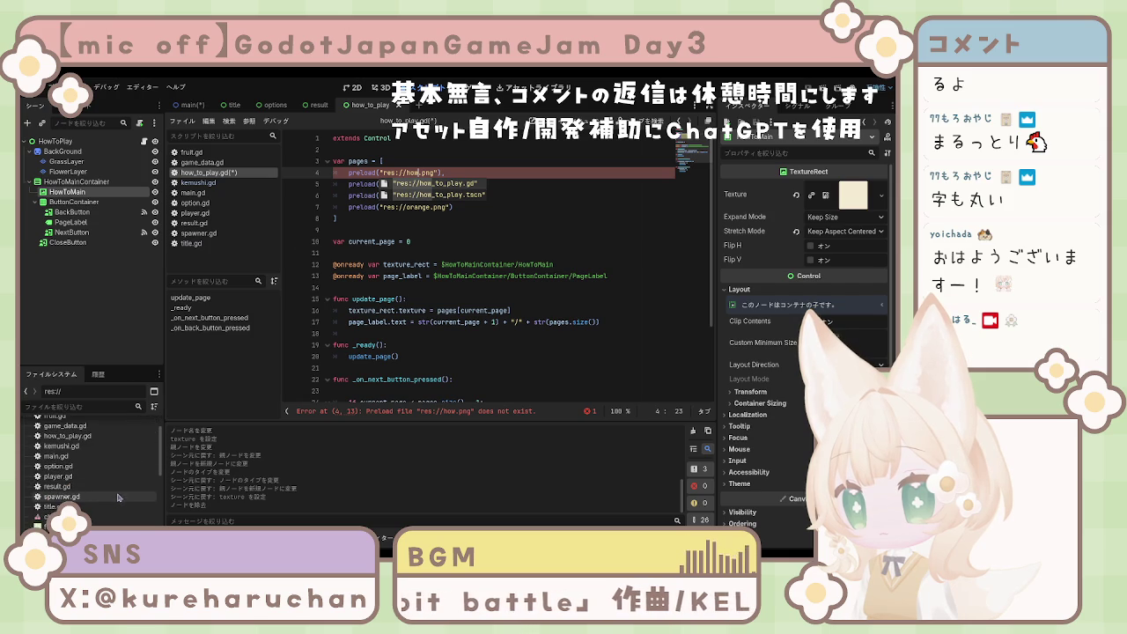
pyautogui.scroll(-5, 119, 493)
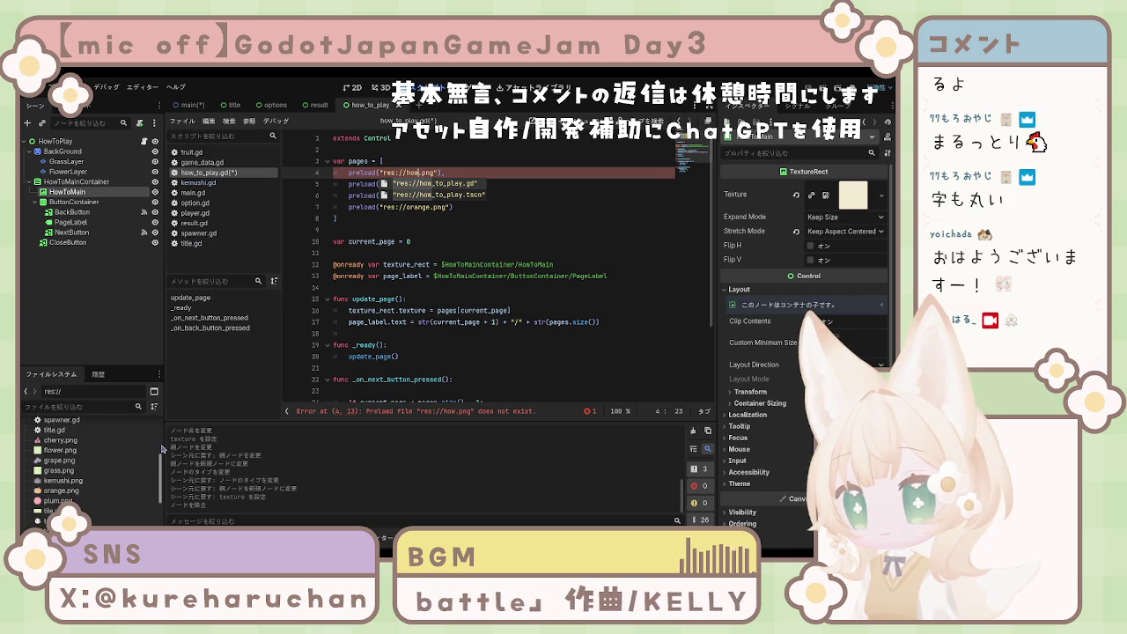
pyautogui.press('BackSpace')
pyautogui.press('BackSpace')
pyautogui.press('BackSpace')
pyautogui.write('ui')
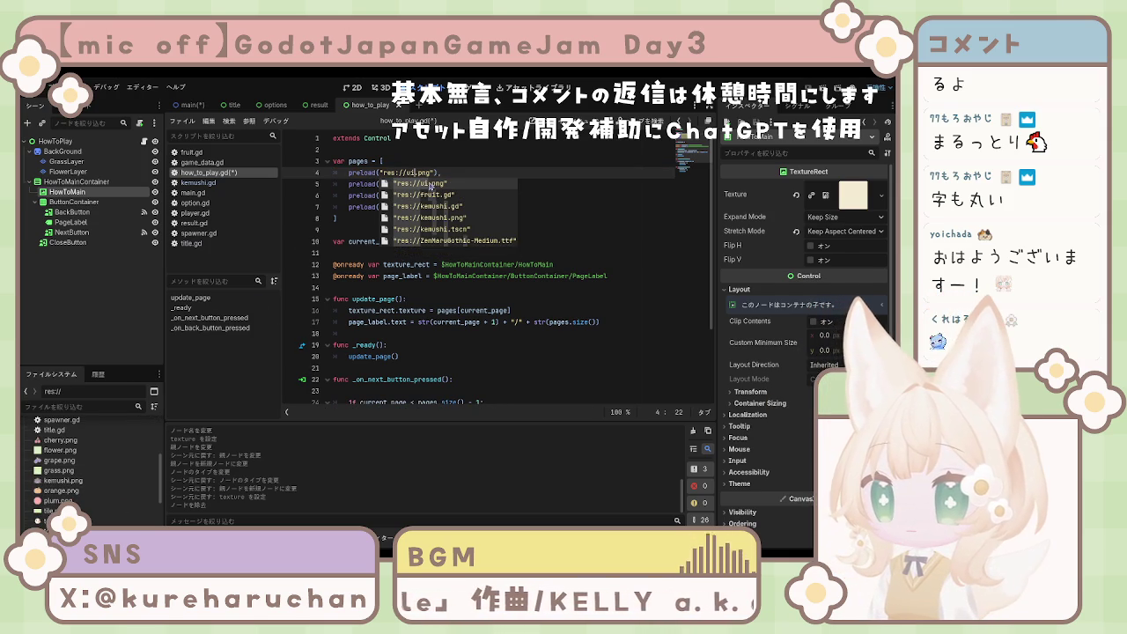
pyautogui.click(601, 218)
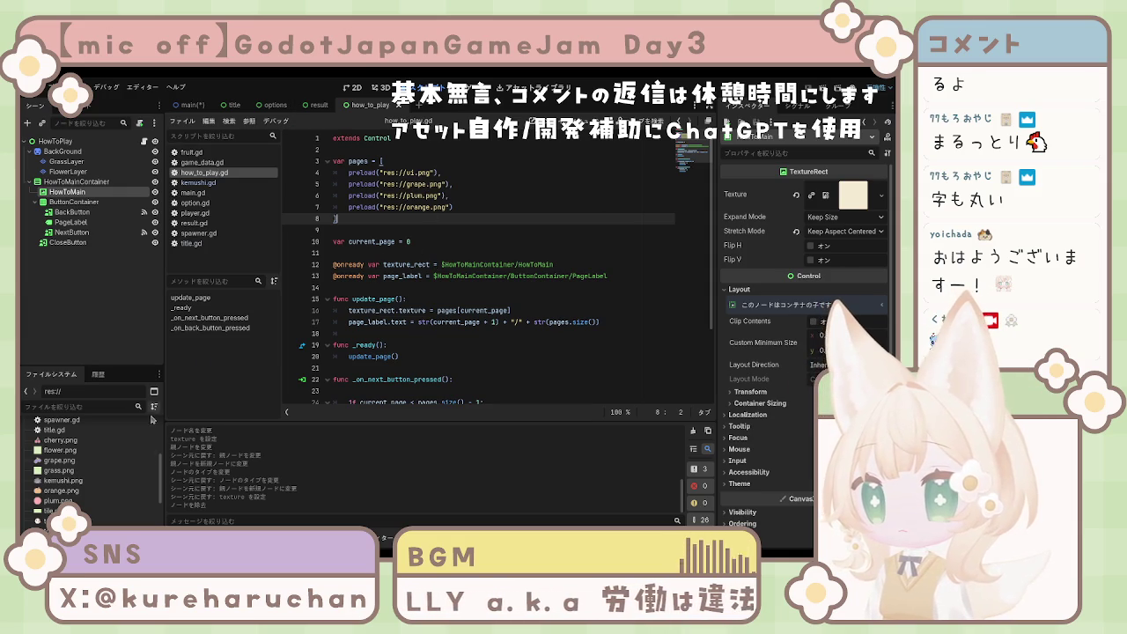
# Step: Confirm ui.png exists in the FileSystem and return to the 2D scene view
pyautogui.scroll(-3, 76, 472)
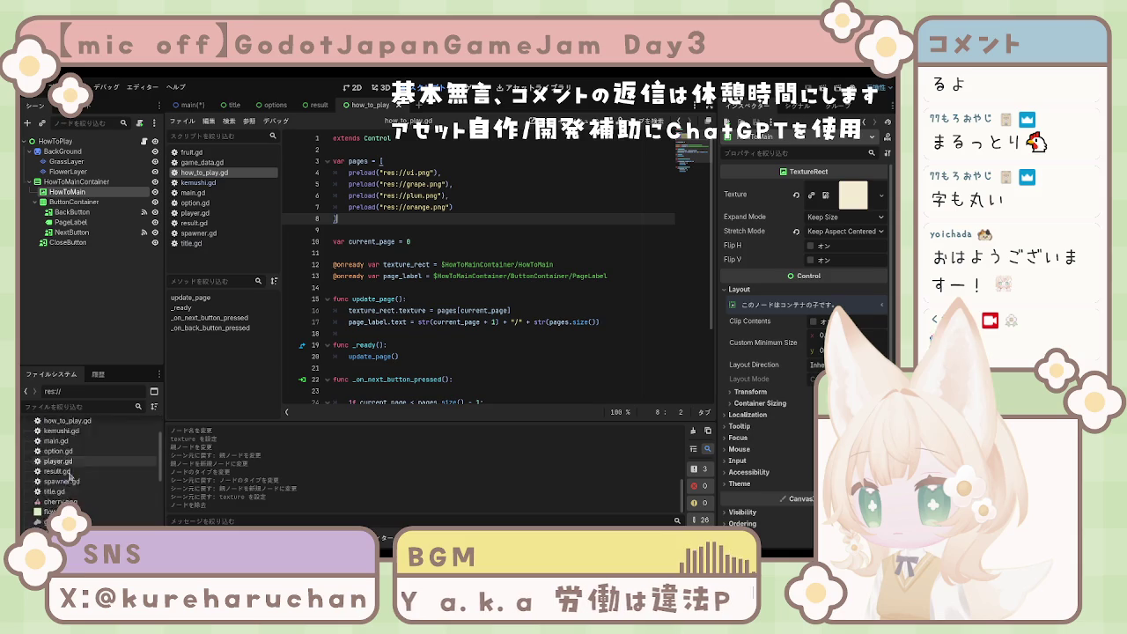
pyautogui.click(79, 504)
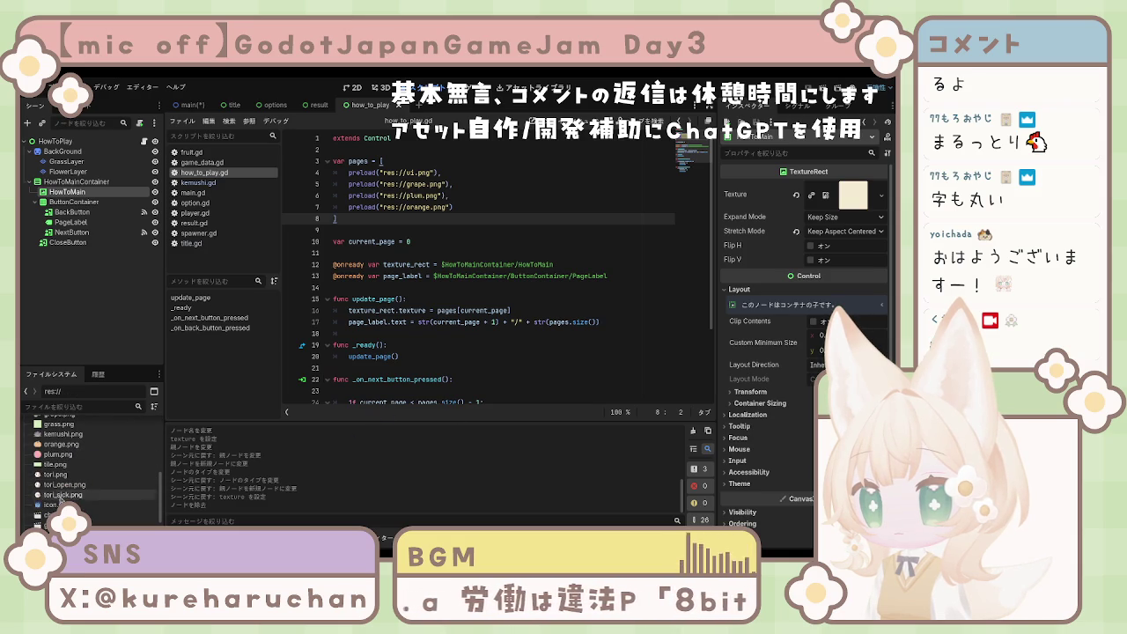
pyautogui.click(532, 184)
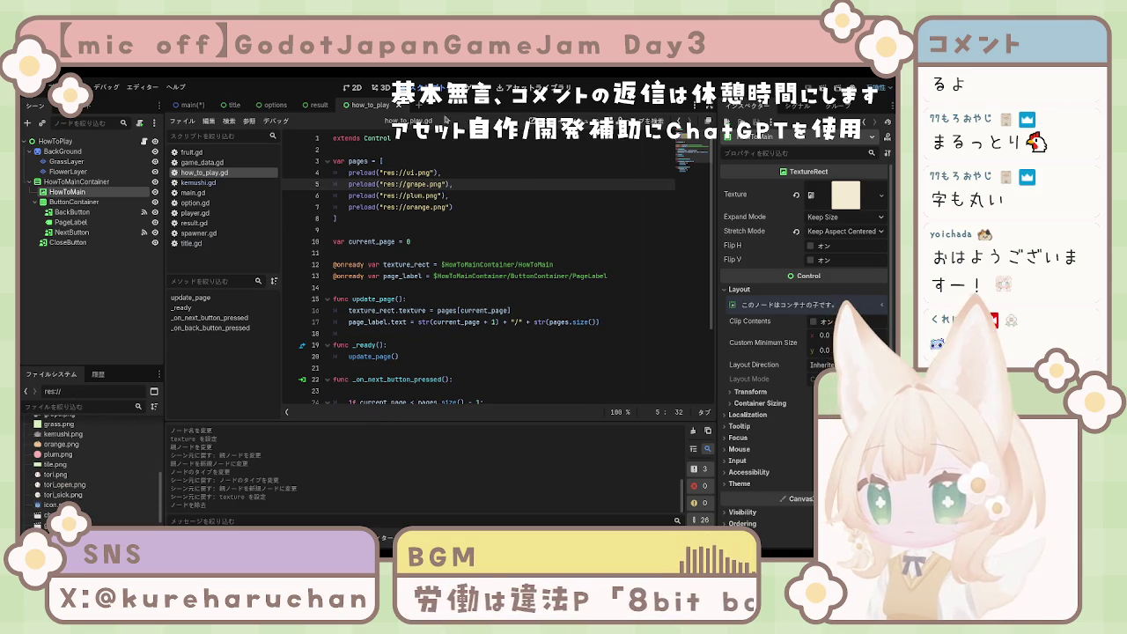
pyautogui.click(356, 87)
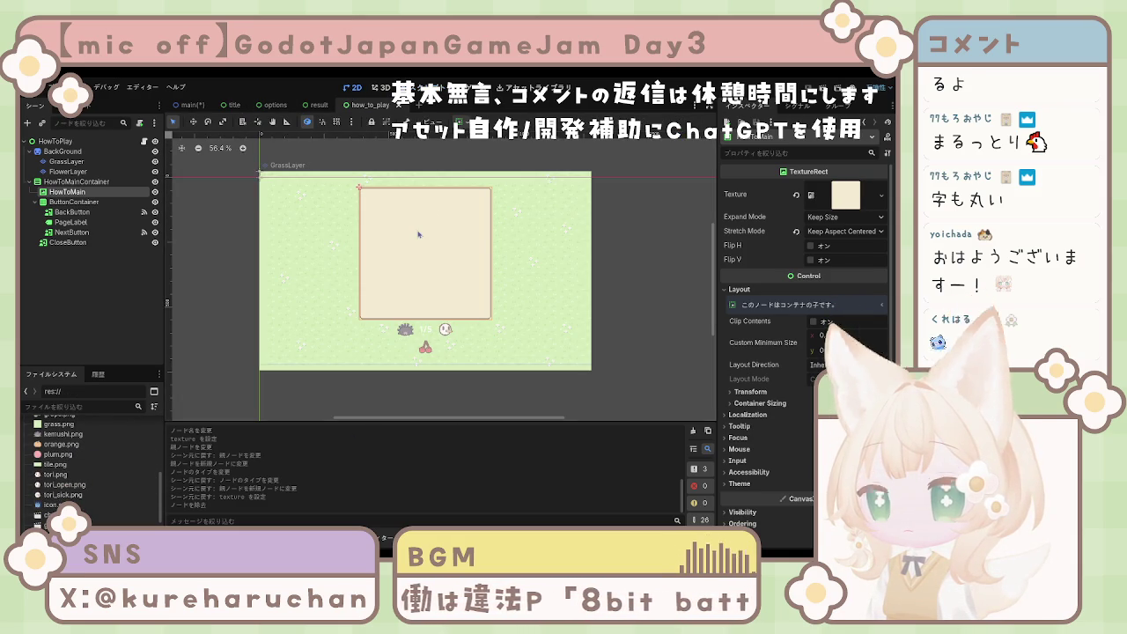
# Step: Reset HowToMain's placeholder texture to empty and save the how_to_play scene
pyautogui.click(796, 193)
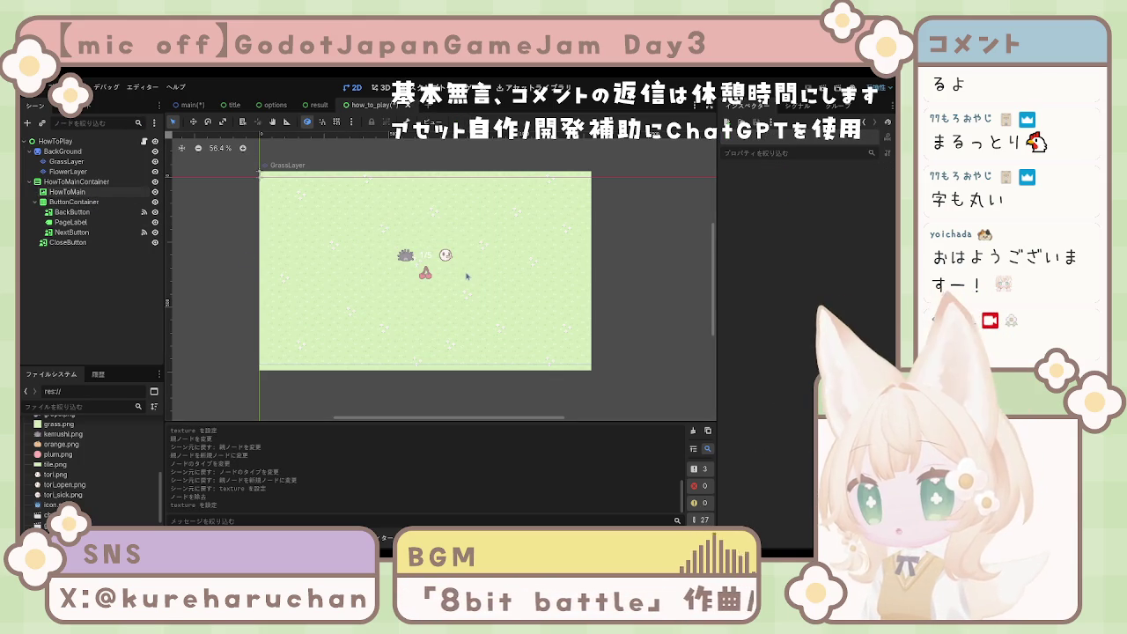
pyautogui.hotkey('ctrl', 's')
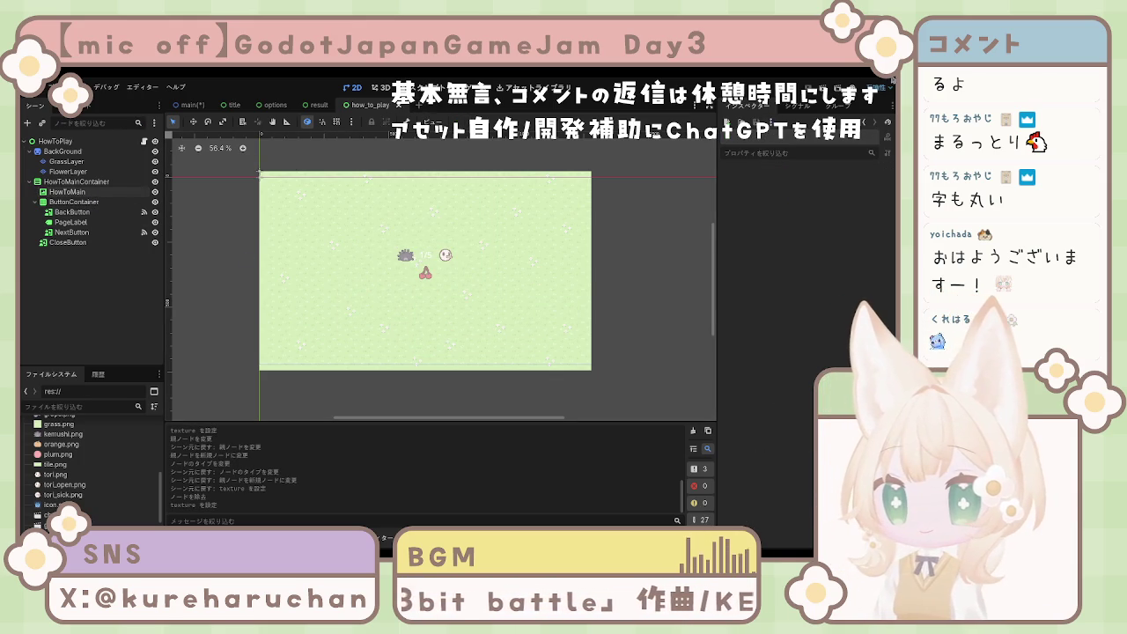
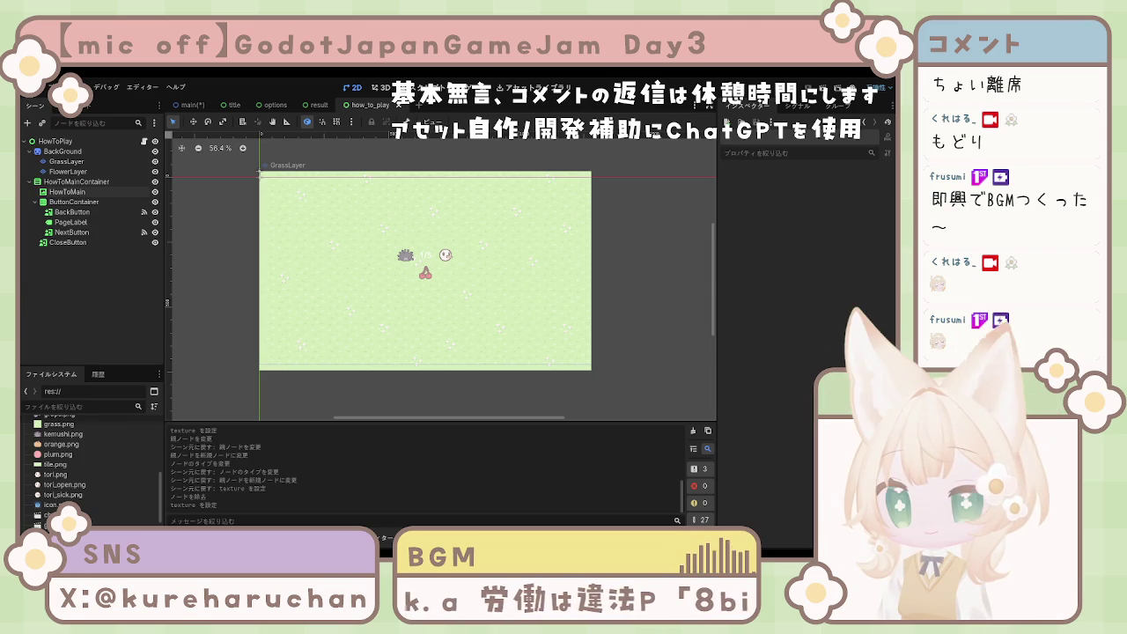
# Step: Switch from Godot to FireAlpaca, showing the あそびかた how-to-play page artwork
pyautogui.hotkey('alt', 'Tab')
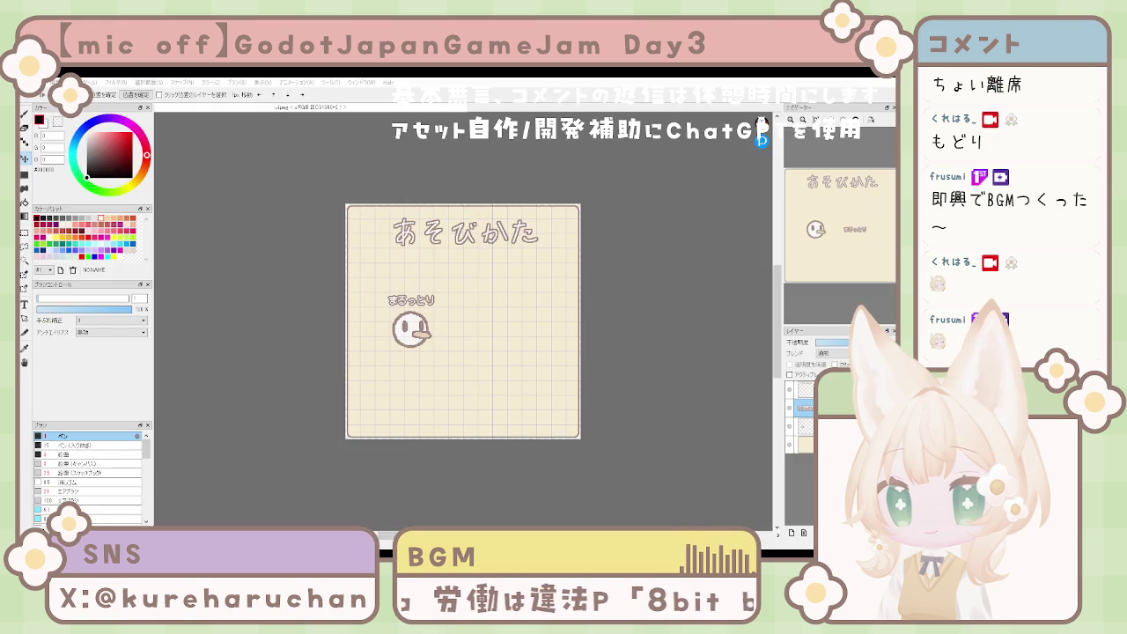
# Step: Copy the まるっとり label beside the round face and rewrite it as '←あなた'
pyautogui.click(611, 340)
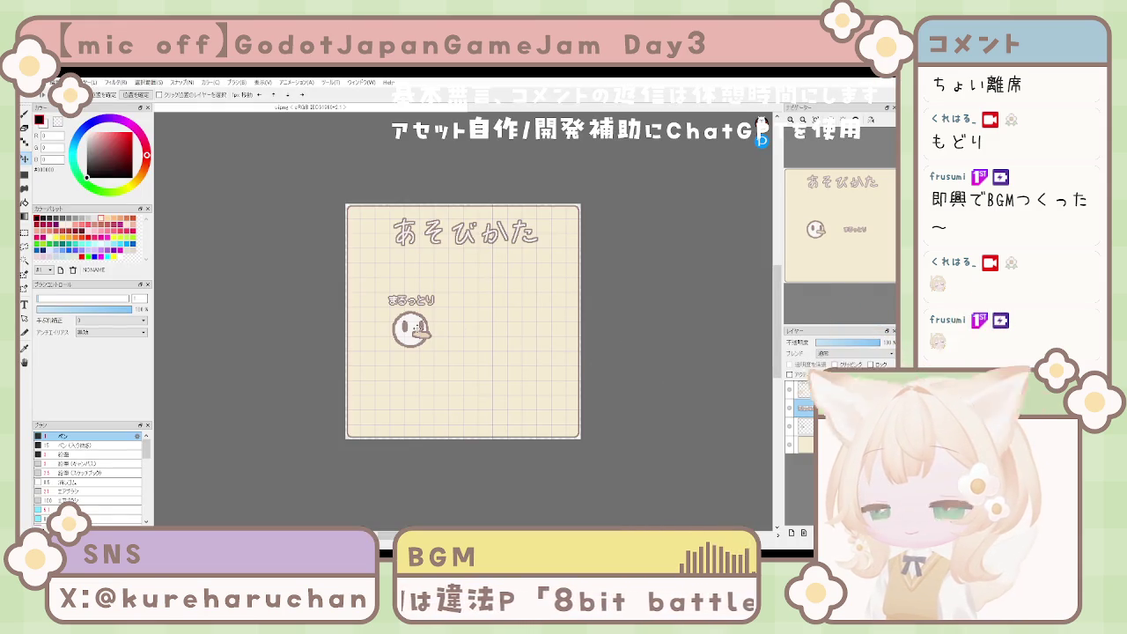
pyautogui.moveTo(482, 325)
pyautogui.mouseDown()
pyautogui.moveTo(531, 355)
pyautogui.moveTo(519, 354)
pyautogui.mouseUp()
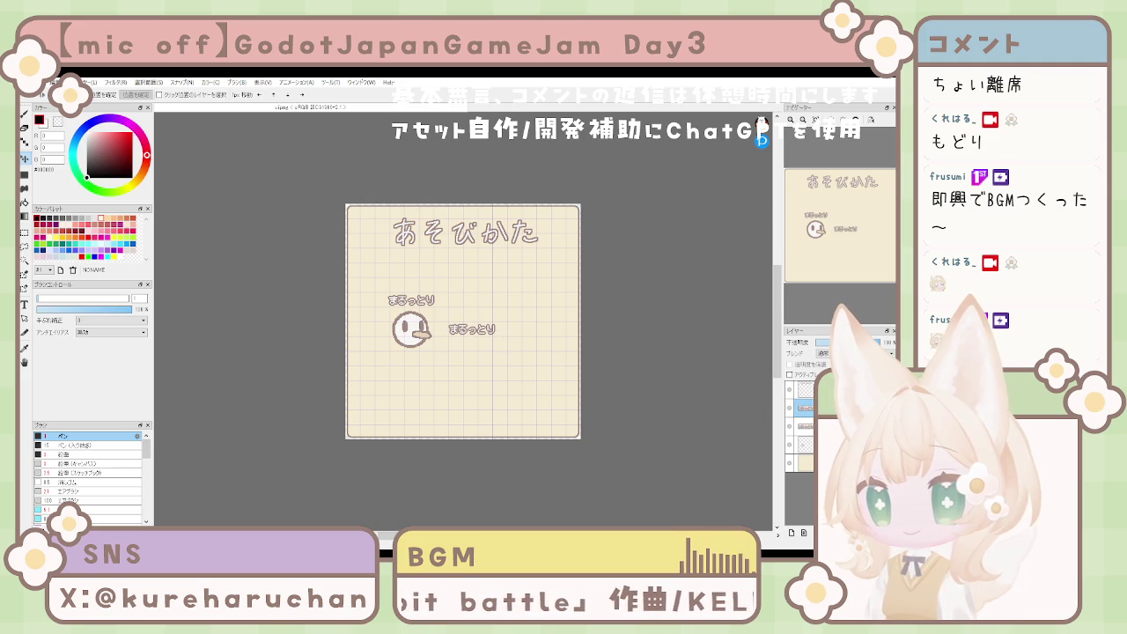
pyautogui.press('t')
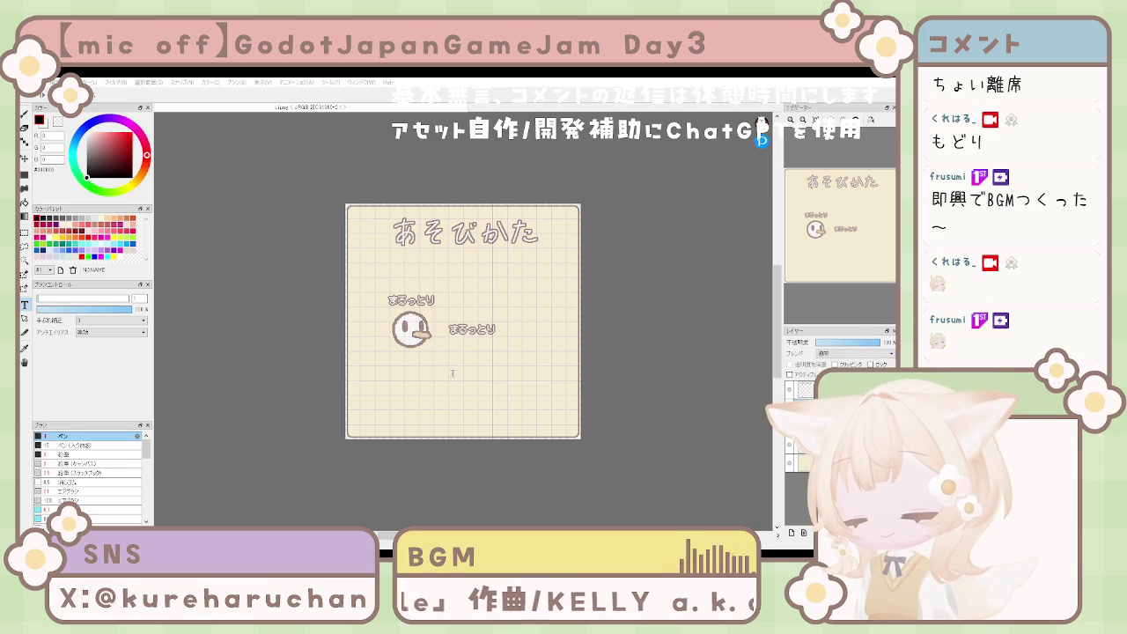
pyautogui.hotkey('ctrl', 'z')
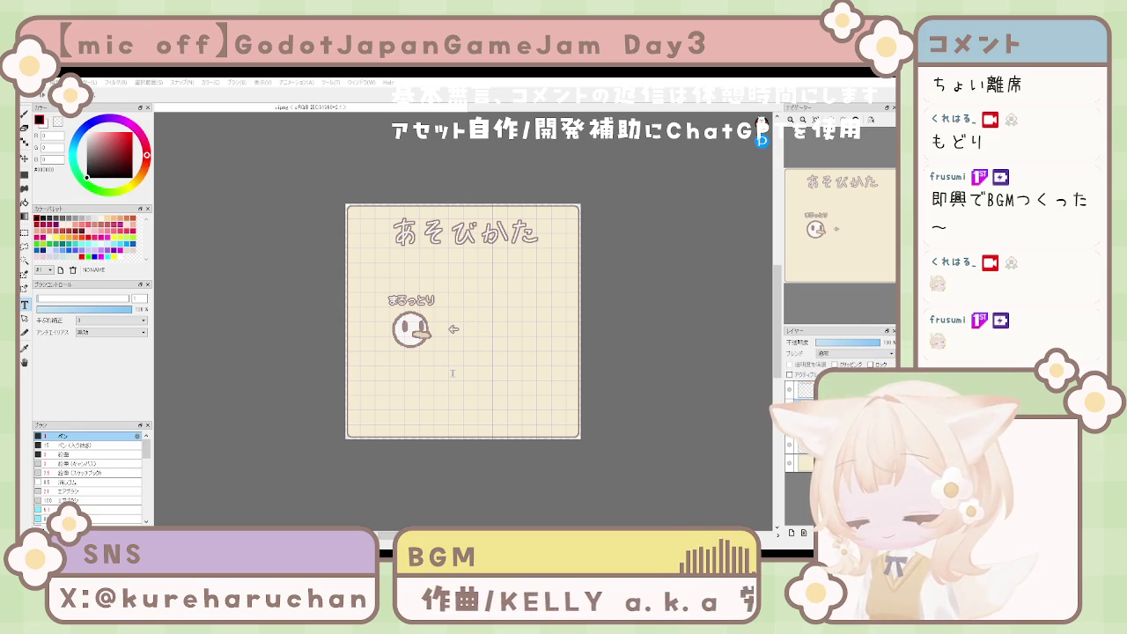
pyautogui.hotkey('ctrl', 'y')
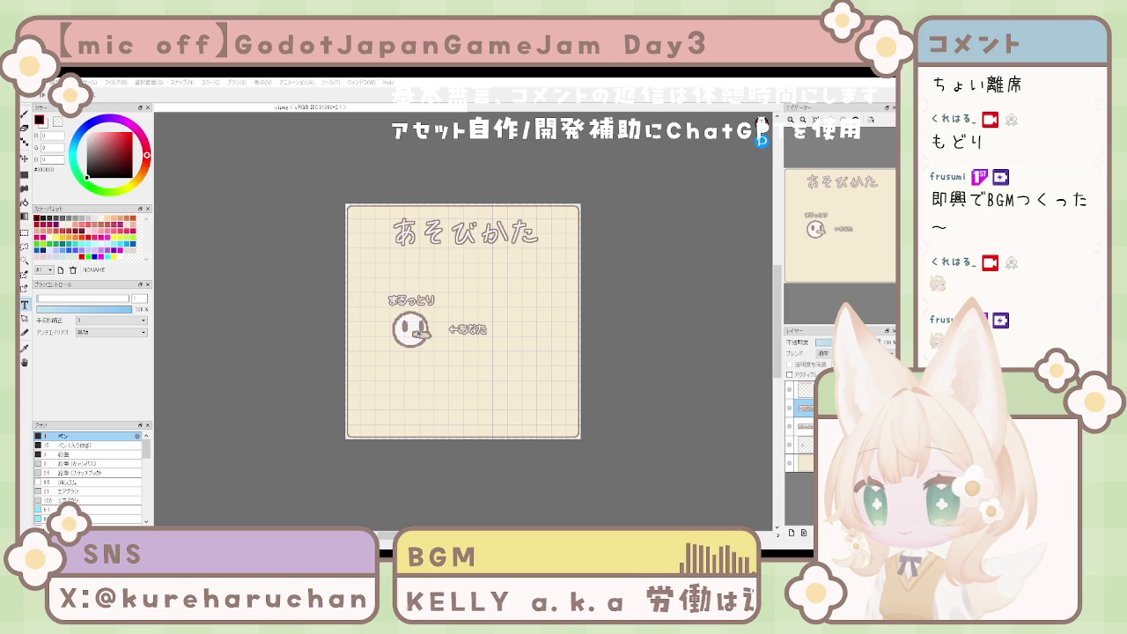
# Step: Make the ←あなた label larger and bolder in a new font, and nudge it up slightly
pyautogui.hotkey('ctrl', 'y')
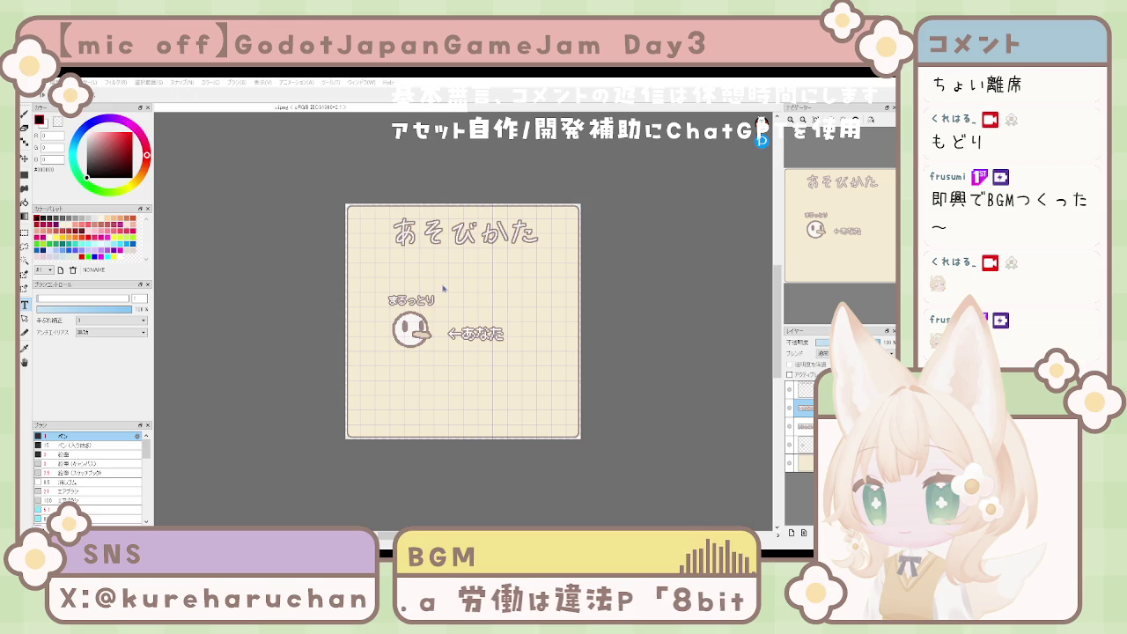
pyautogui.click(509, 400)
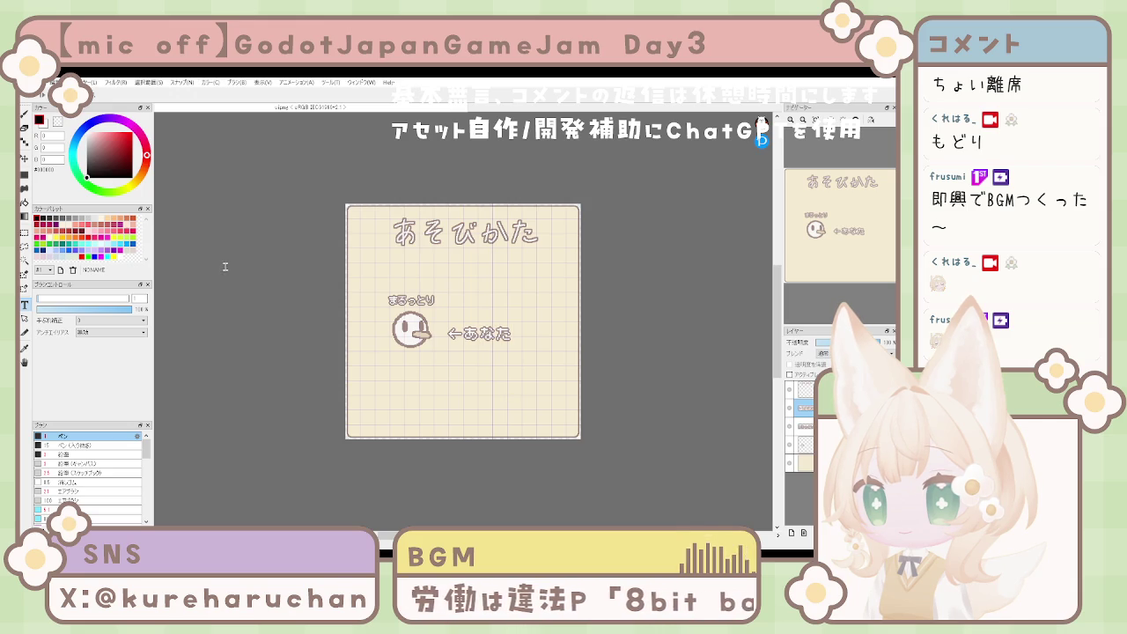
pyautogui.press('v')
pyautogui.moveTo(483, 366); pyautogui.dragTo(482, 362)
# Step: Shift the face and its ←あなた label slightly to the right
pyautogui.scroll(5, 483, 362)
pyautogui.scroll(-10, 486, 374)
pyautogui.scroll(3, 490, 385)
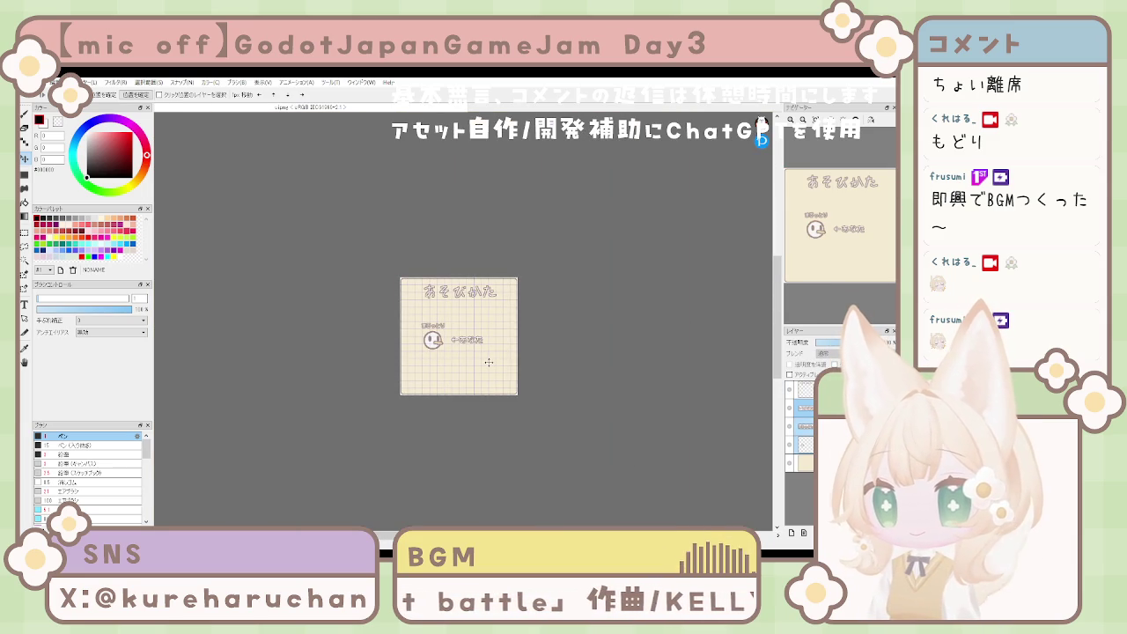
pyautogui.moveTo(488, 362); pyautogui.dragTo(496, 362)
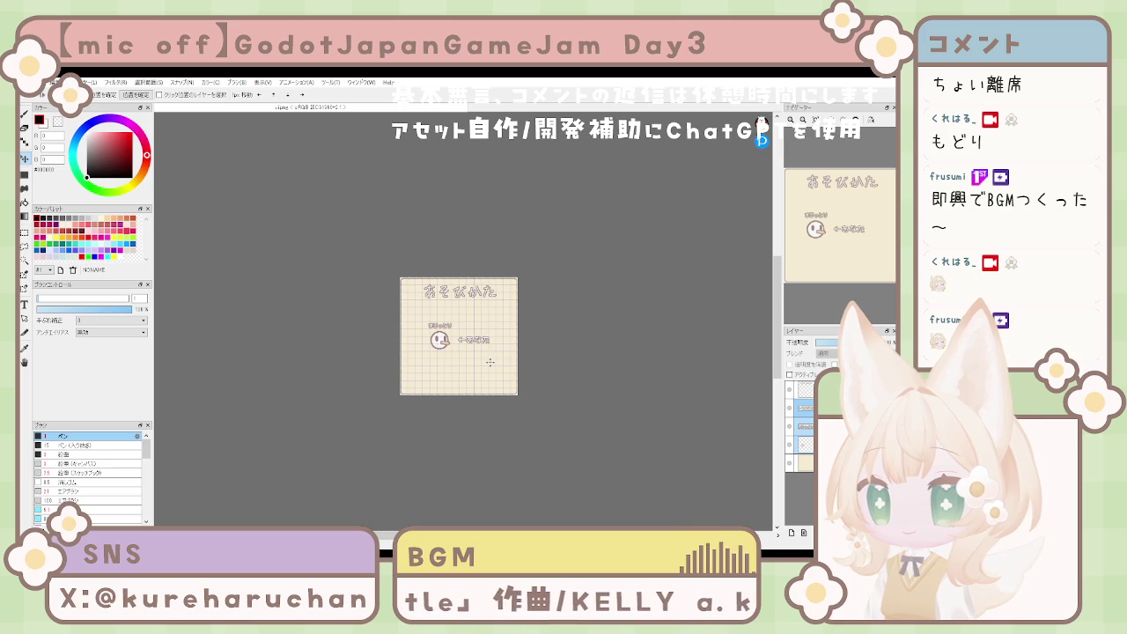
pyautogui.moveTo(490, 362); pyautogui.dragTo(491, 363)
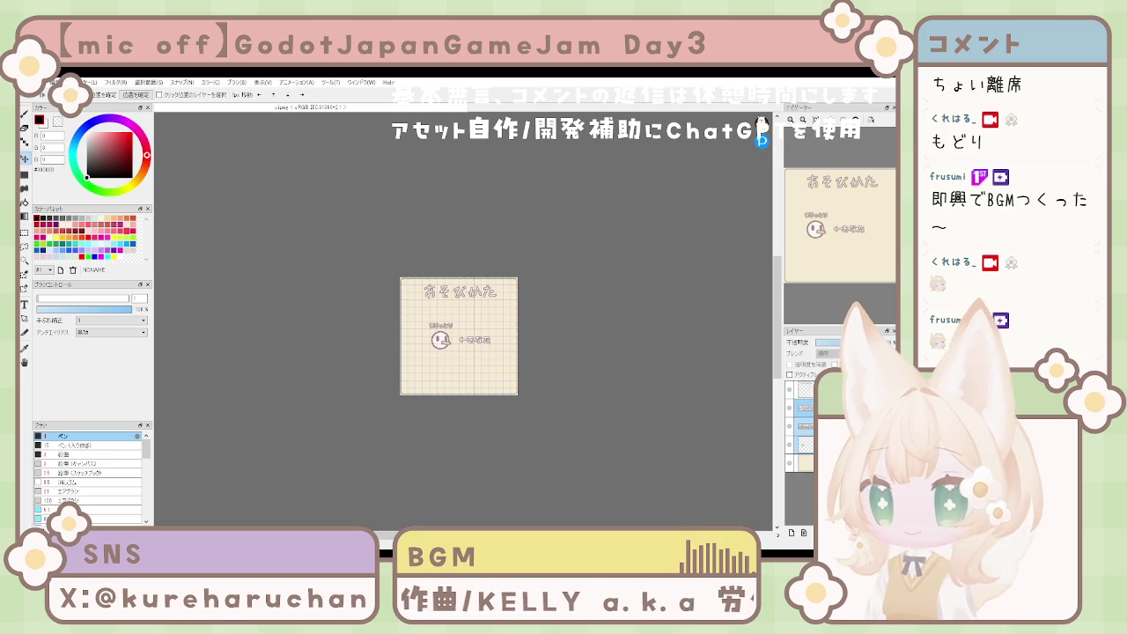
# Step: Duplicate a text layer and move the copy to the lower part of the page
pyautogui.click(801, 427)
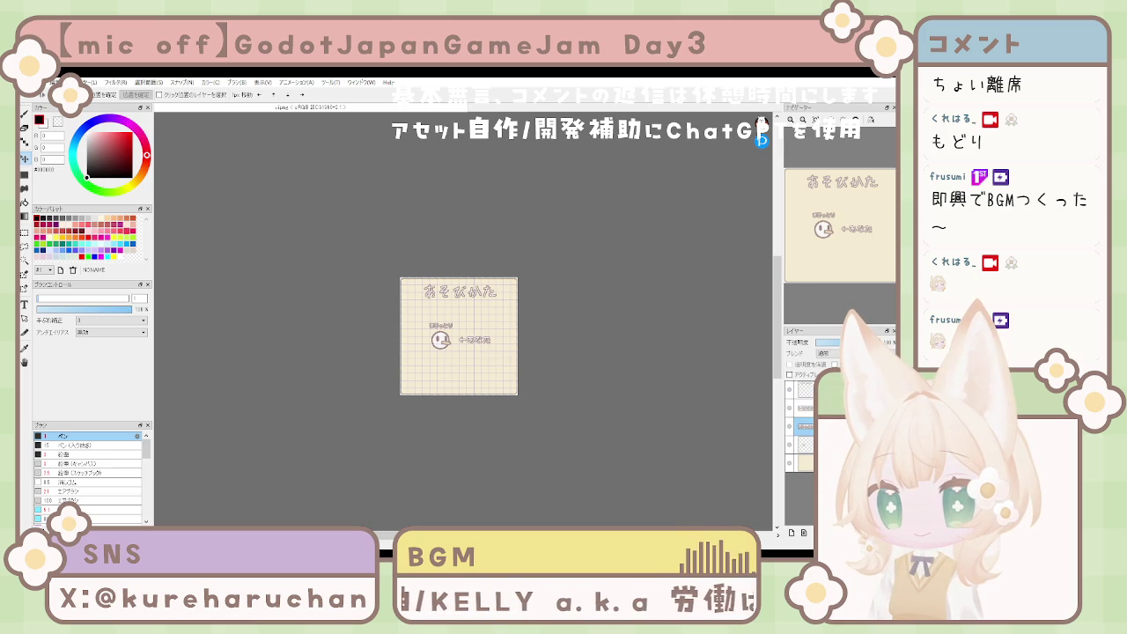
pyautogui.click(801, 445)
pyautogui.moveTo(520, 297); pyautogui.dragTo(541, 344)
# Step: Rewrite the copy as two lines: まるっとりをそうさして / フルーツをたくさんあつめよう！, shifted left
pyautogui.click(24, 304)
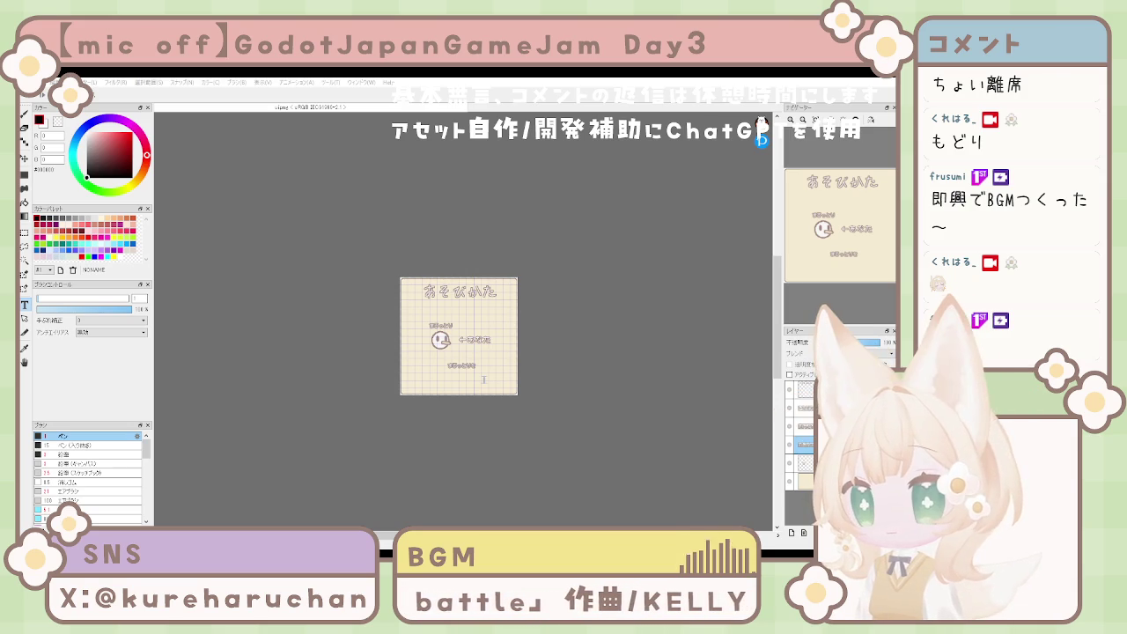
pyautogui.write('ふくらんで')
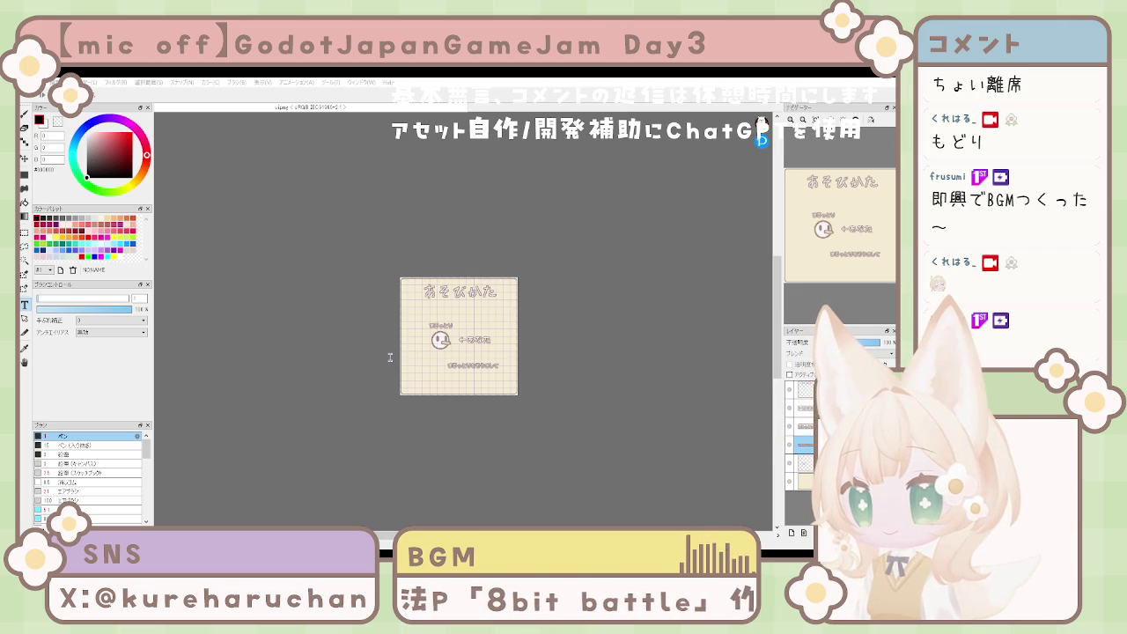
pyautogui.hotkey('ctrl', 'v')
pyautogui.scroll(-3, 493, 405)
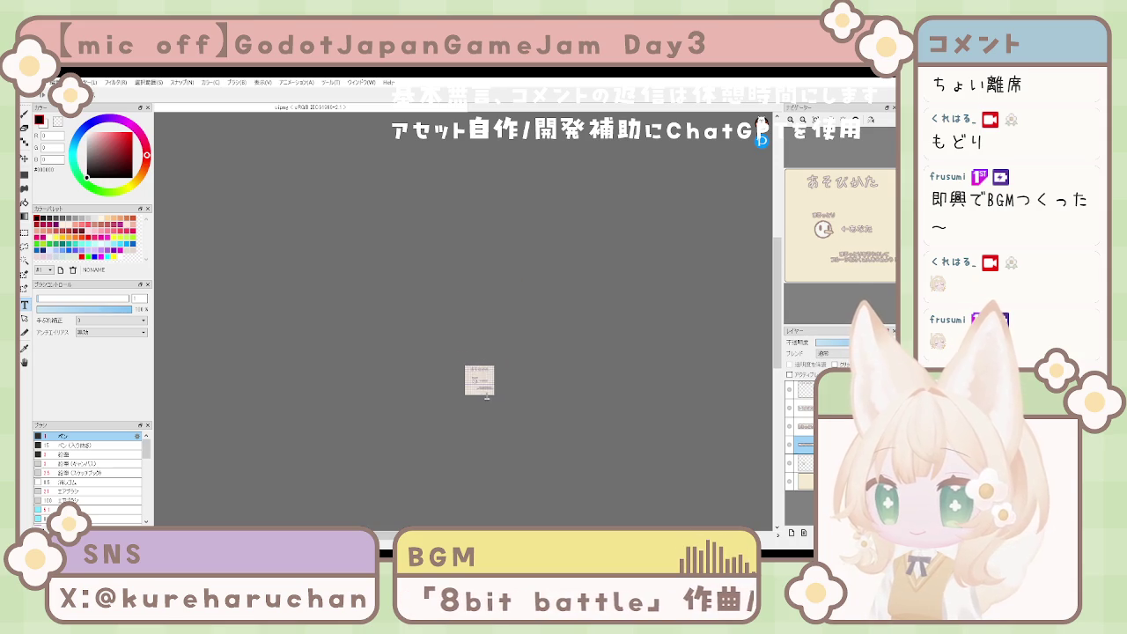
pyautogui.scroll(5, 493, 405)
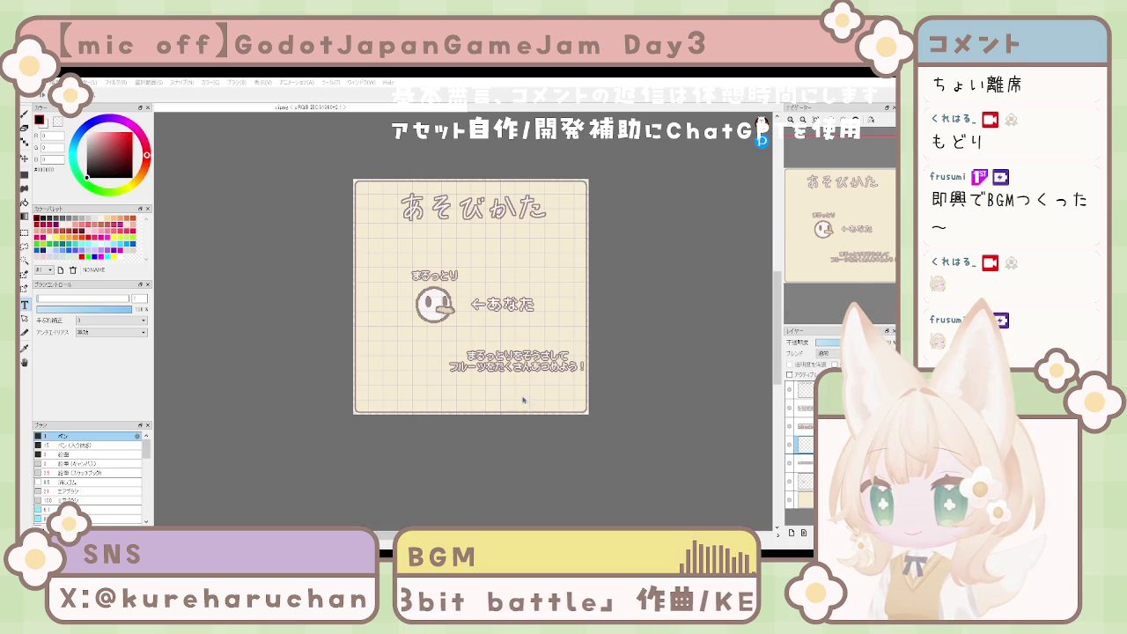
pyautogui.press('k')
pyautogui.moveTo(550, 374)
pyautogui.mouseDown()
pyautogui.moveTo(507, 377)
pyautogui.moveTo(525, 364)
pyautogui.mouseUp()
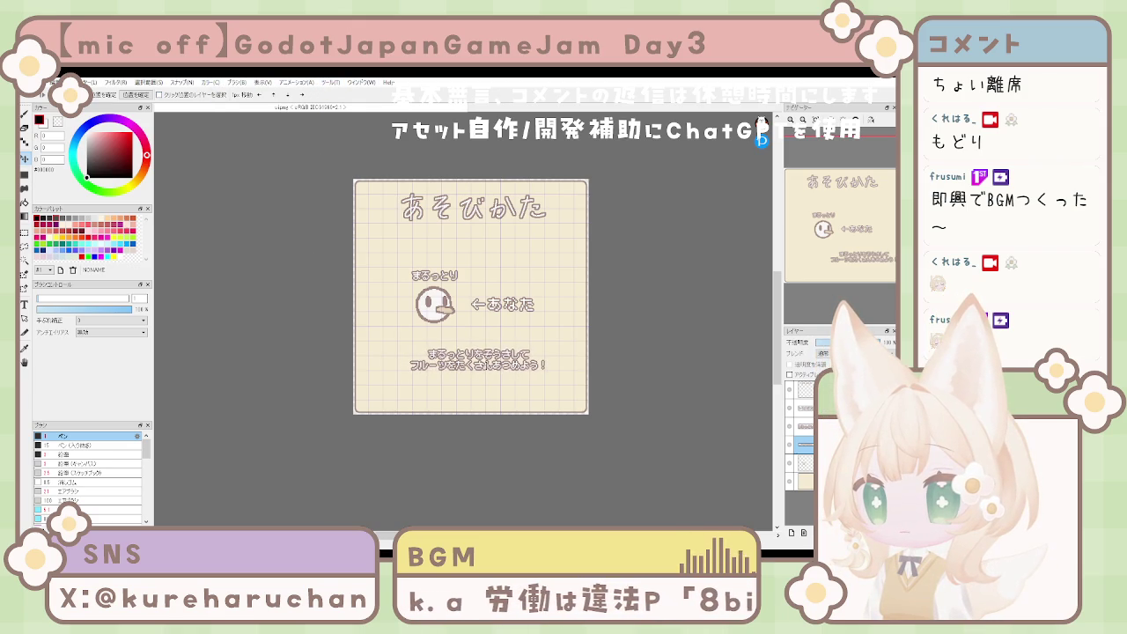
# Step: Nudge the instruction text left, then try shifting the whole block right
pyautogui.press('Left')
pyautogui.press('Left')
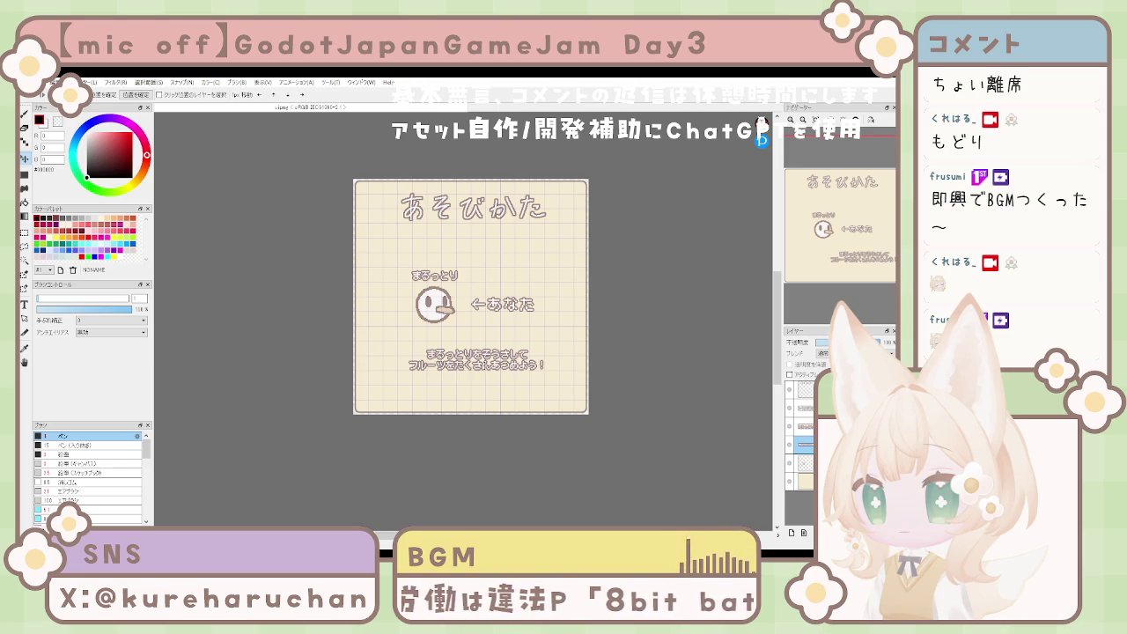
pyautogui.press('Left')
pyautogui.press('Left')
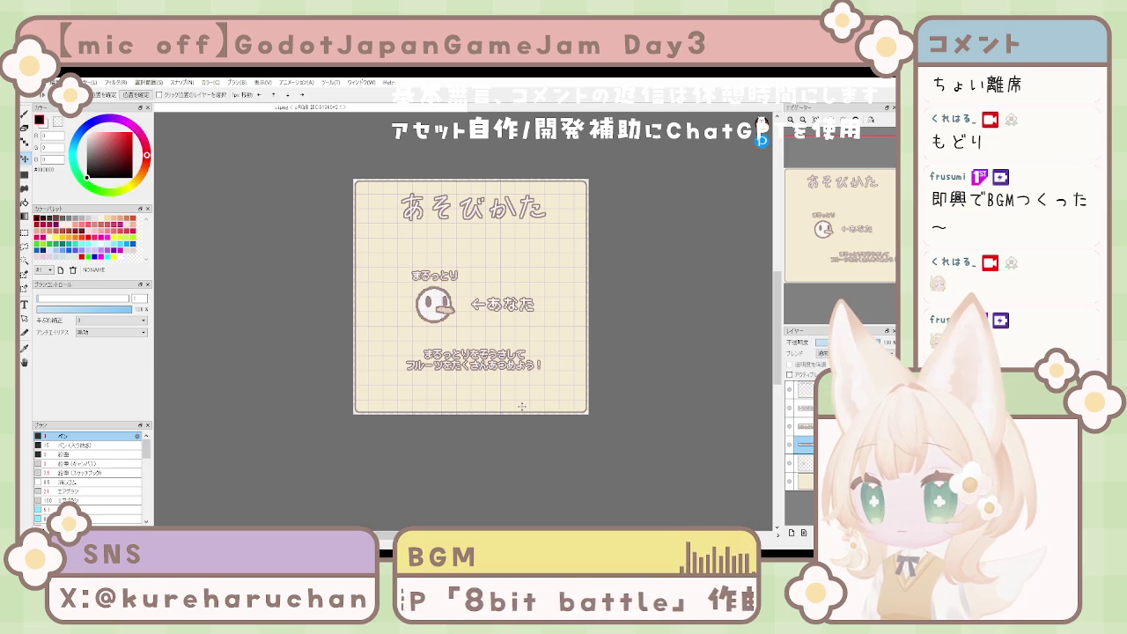
pyautogui.press('Left')
pyautogui.press('Left')
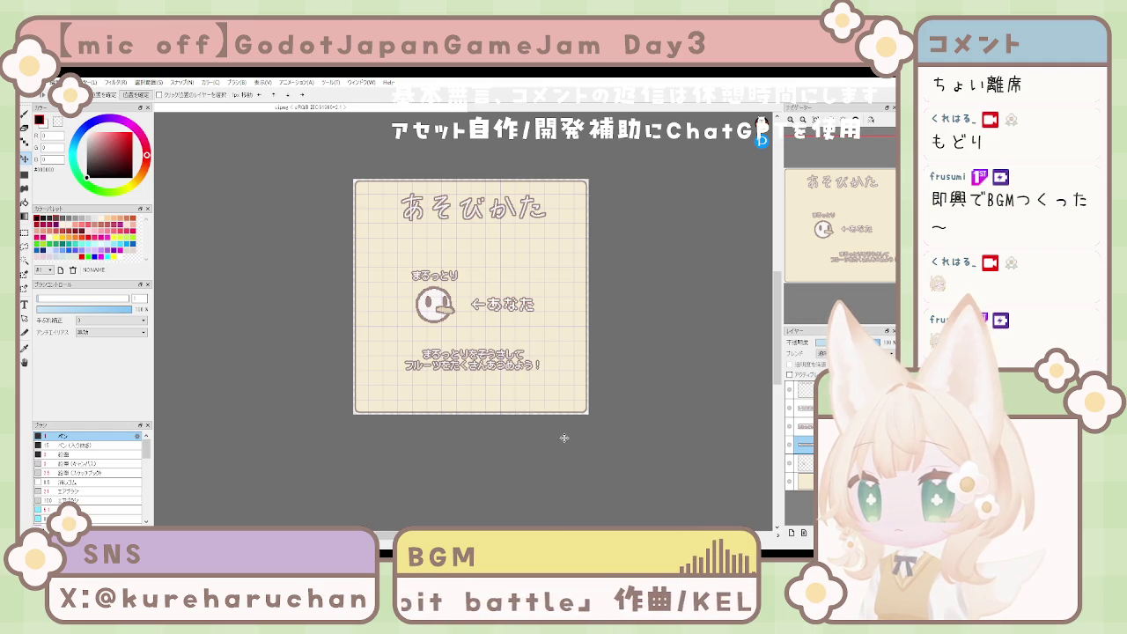
pyautogui.scroll(5, 558, 434)
pyautogui.scroll(-8, 560, 434)
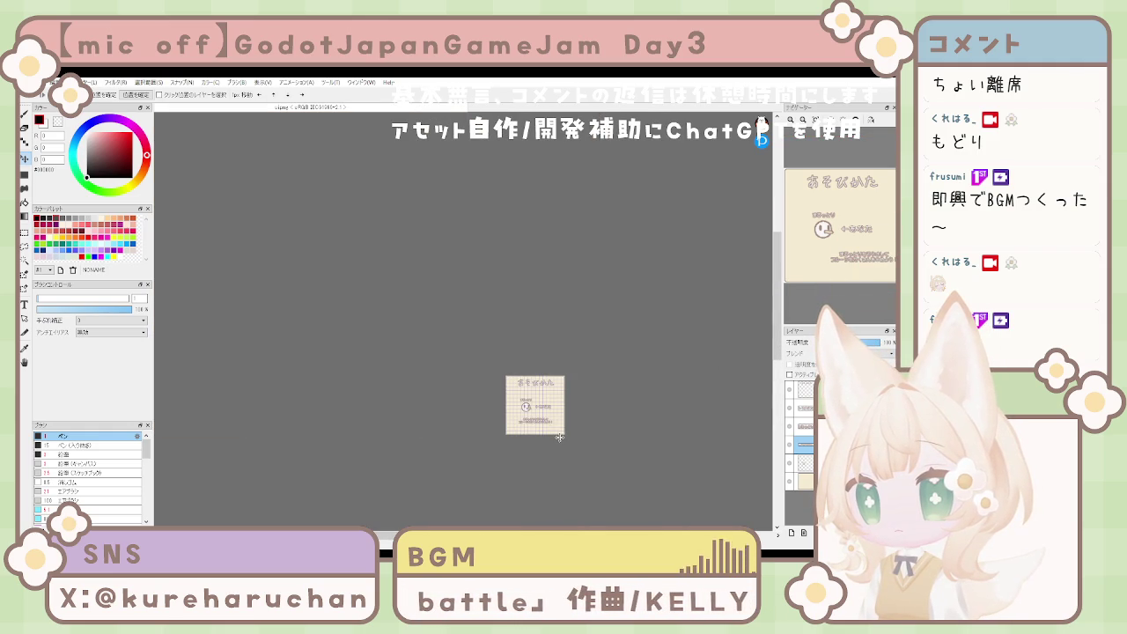
pyautogui.scroll(2, 559, 435)
pyautogui.moveTo(541, 434); pyautogui.dragTo(626, 432)
pyautogui.hotkey('ctrl', 'z')
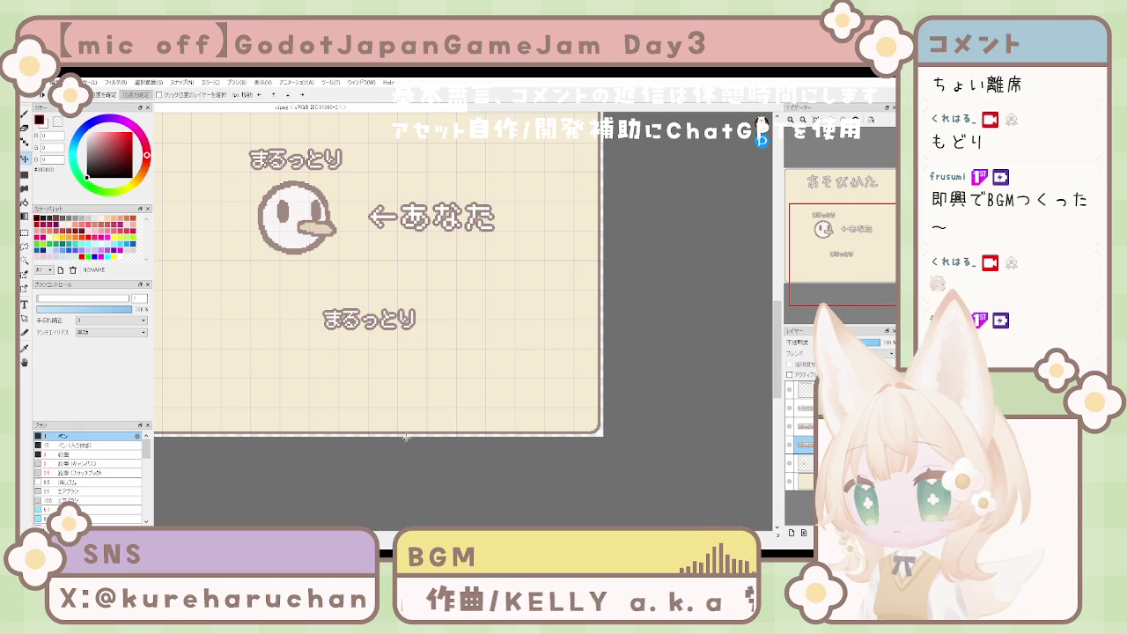
pyautogui.hotkey('ctrl', 'y')
# Step: Slide the instruction text back until it is centred beneath the character
pyautogui.moveTo(407, 398); pyautogui.dragTo(423, 398)
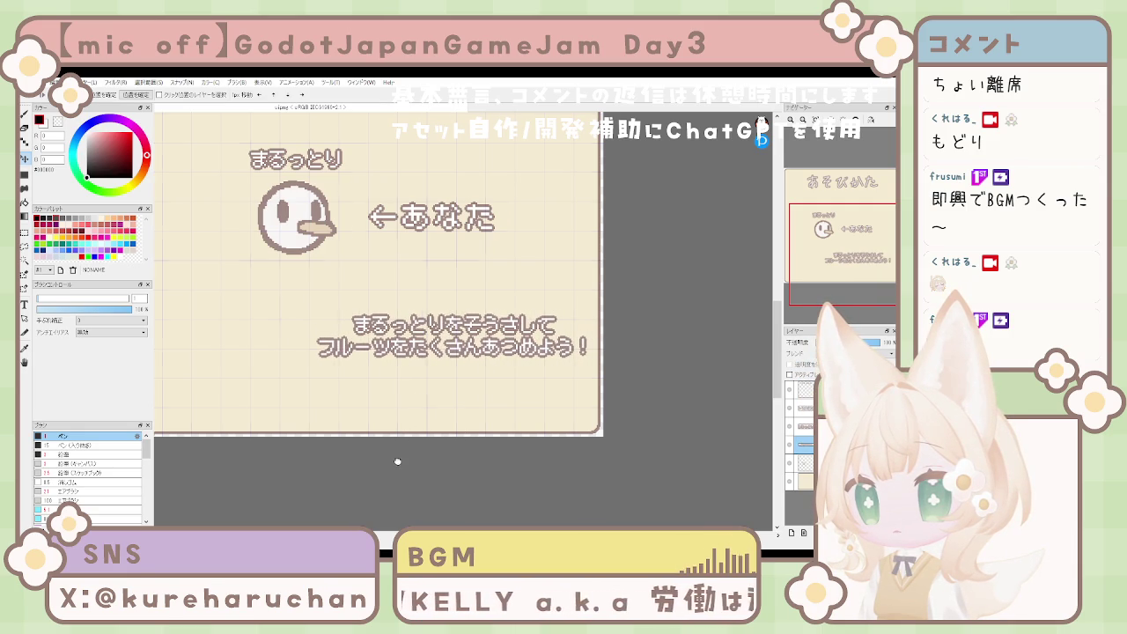
pyautogui.moveTo(396, 461); pyautogui.dragTo(516, 464)
pyautogui.moveTo(571, 330)
pyautogui.mouseDown()
pyautogui.moveTo(473, 336)
pyautogui.moveTo(524, 352)
pyautogui.mouseUp()
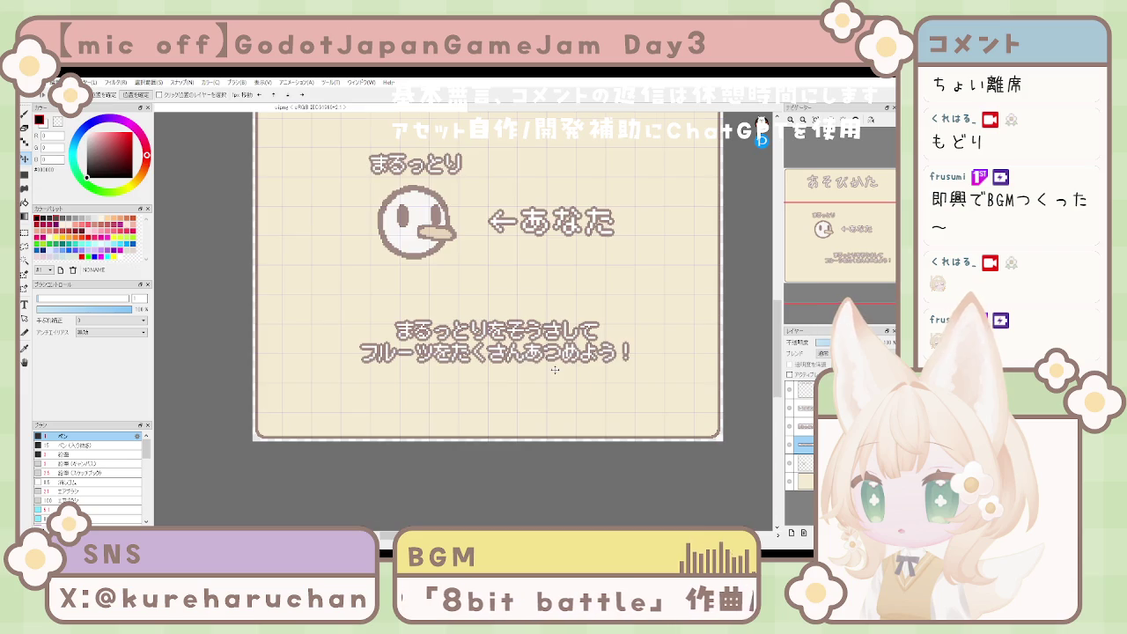
pyautogui.scroll(1, 555, 370)
pyautogui.scroll(-4, 553, 373)
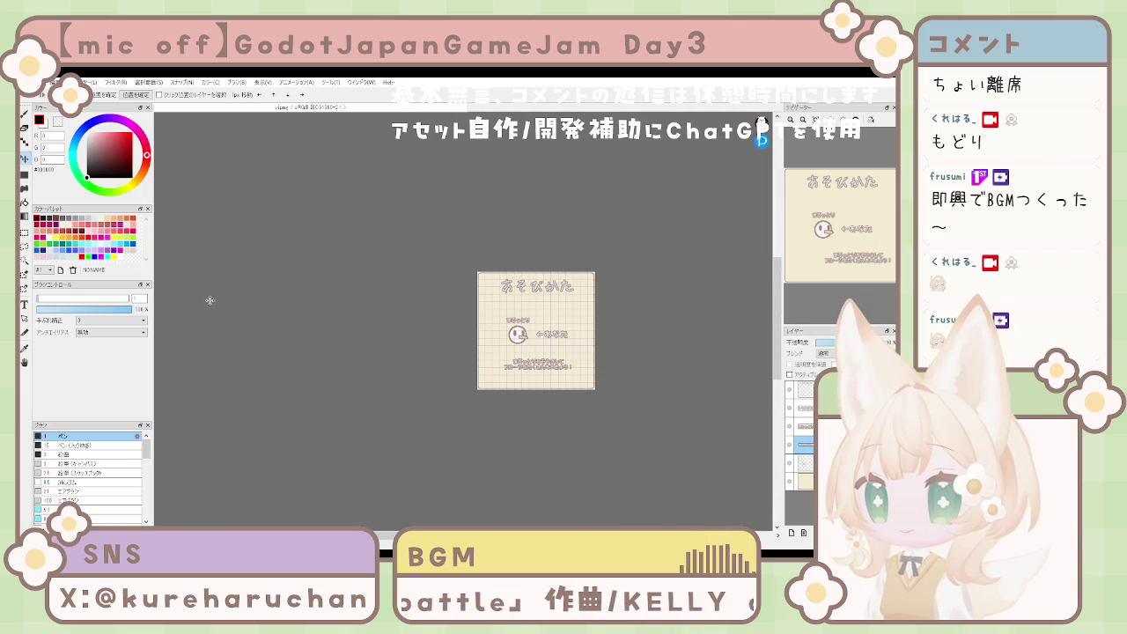
pyautogui.scroll(-3, 598, 401)
pyautogui.scroll(5, 590, 396)
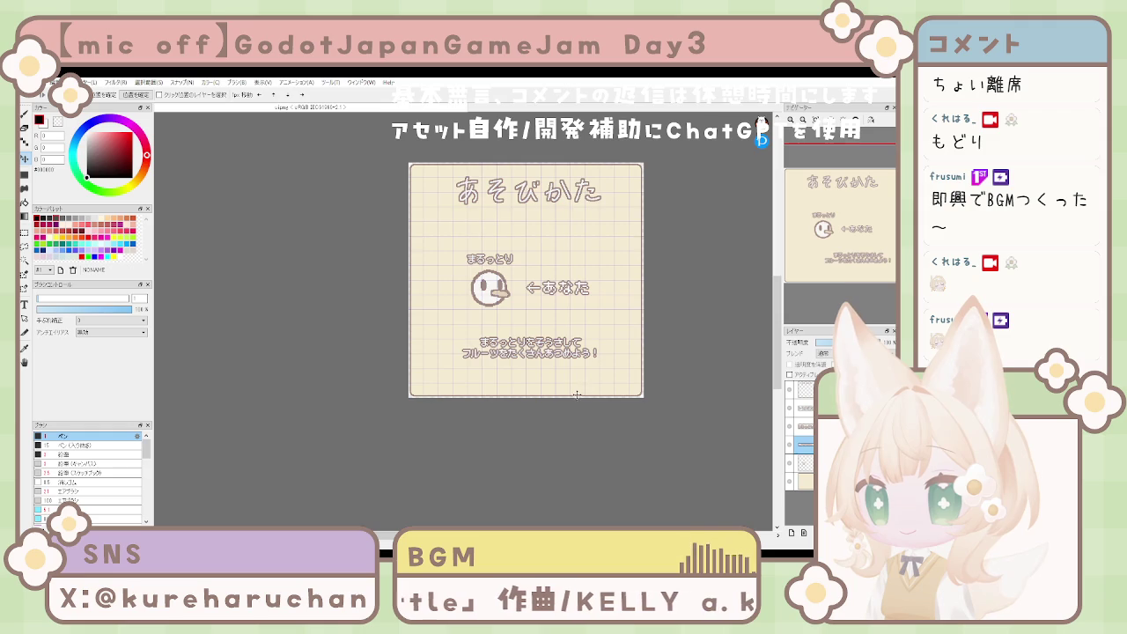
pyautogui.scroll(1, 570, 391)
pyautogui.scroll(-1, 550, 382)
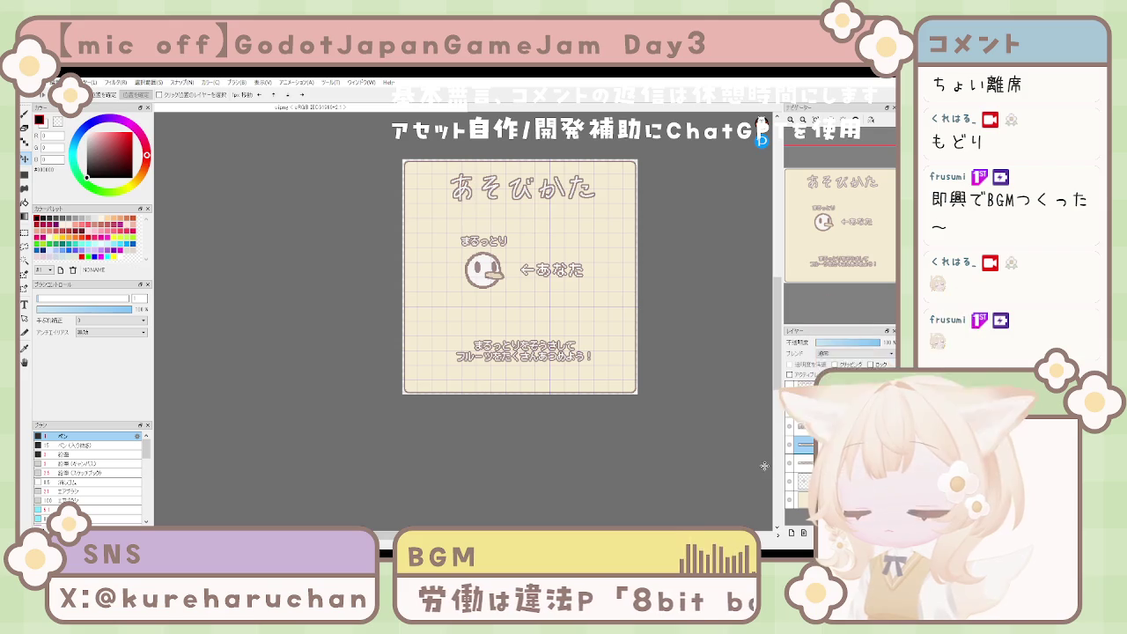
# Step: Alt-drag a copy of the two-line instruction paragraph to sit just above the original
pyautogui.moveTo(589, 443); pyautogui.dragTo(595, 405)
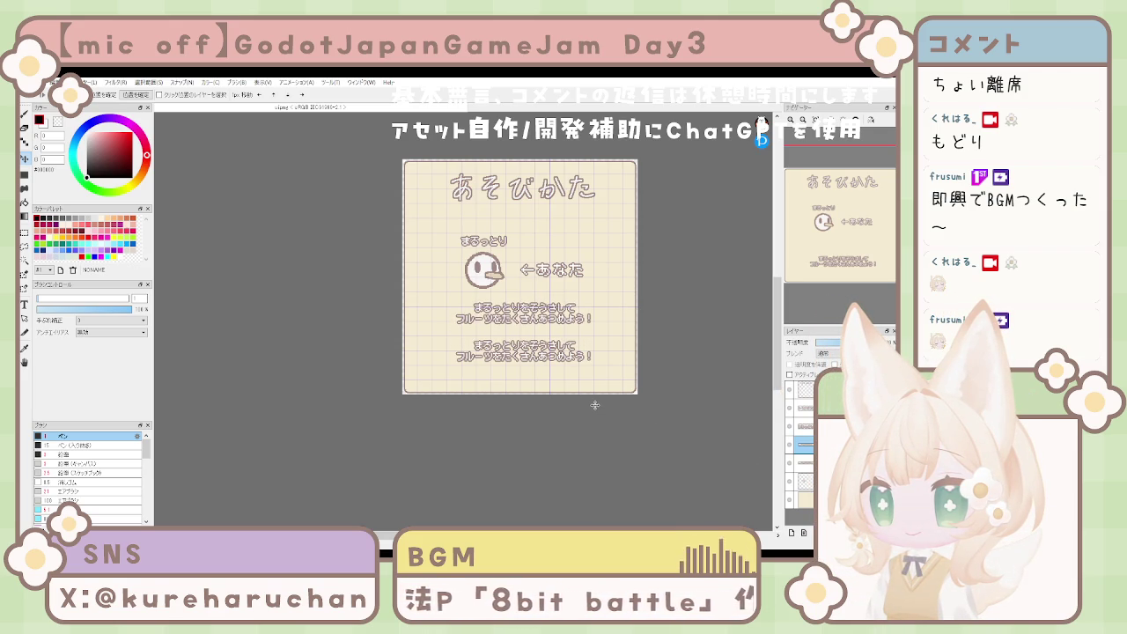
pyautogui.click(25, 304)
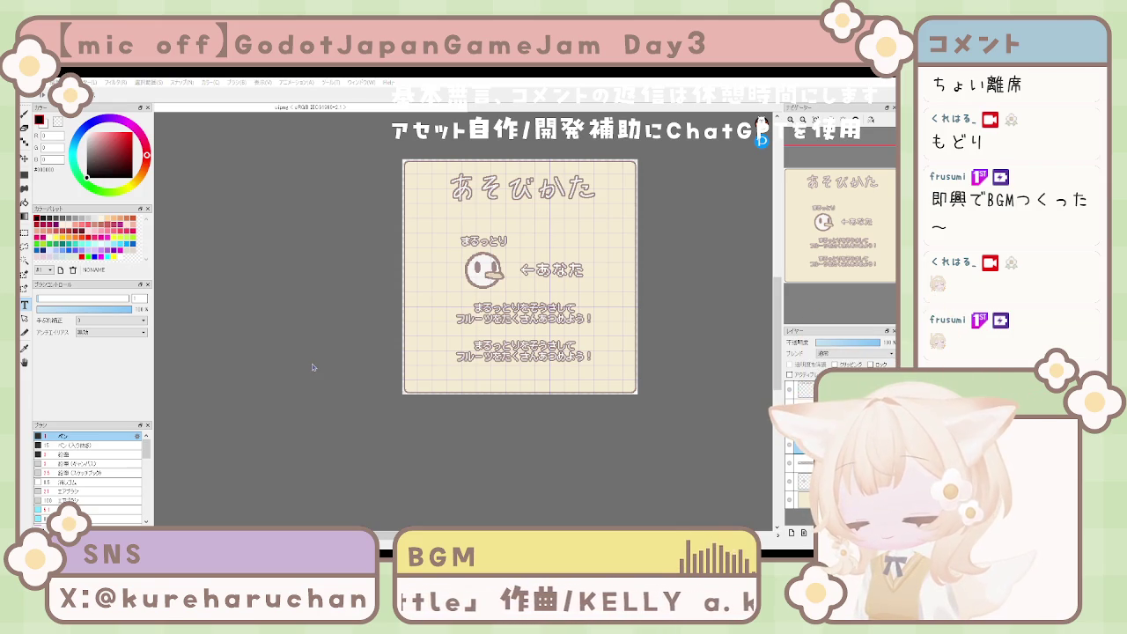
# Step: Rewrite the duplicated paragraph as 'いどう：WASD'
pyautogui.hotkey('ctrl', 'z')
pyautogui.write('いどう：')
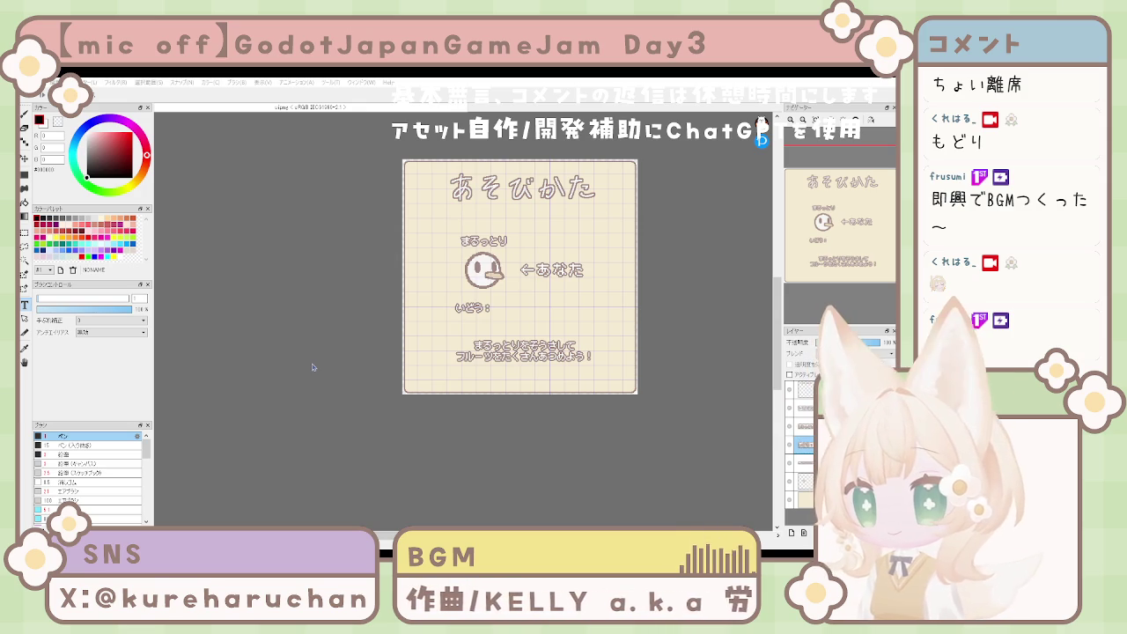
pyautogui.write('WASD')
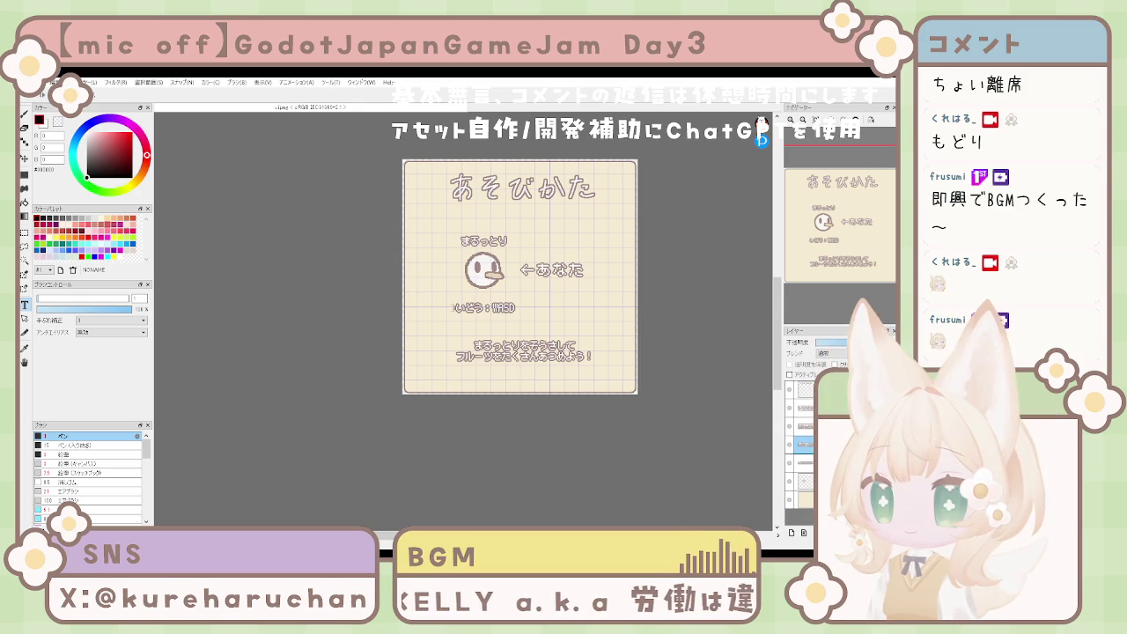
pyautogui.click(534, 386)
pyautogui.press('k')
# Step: Centre the いどう：WASD label between the character and the instructions
pyautogui.moveTo(535, 370); pyautogui.dragTo(574, 373)
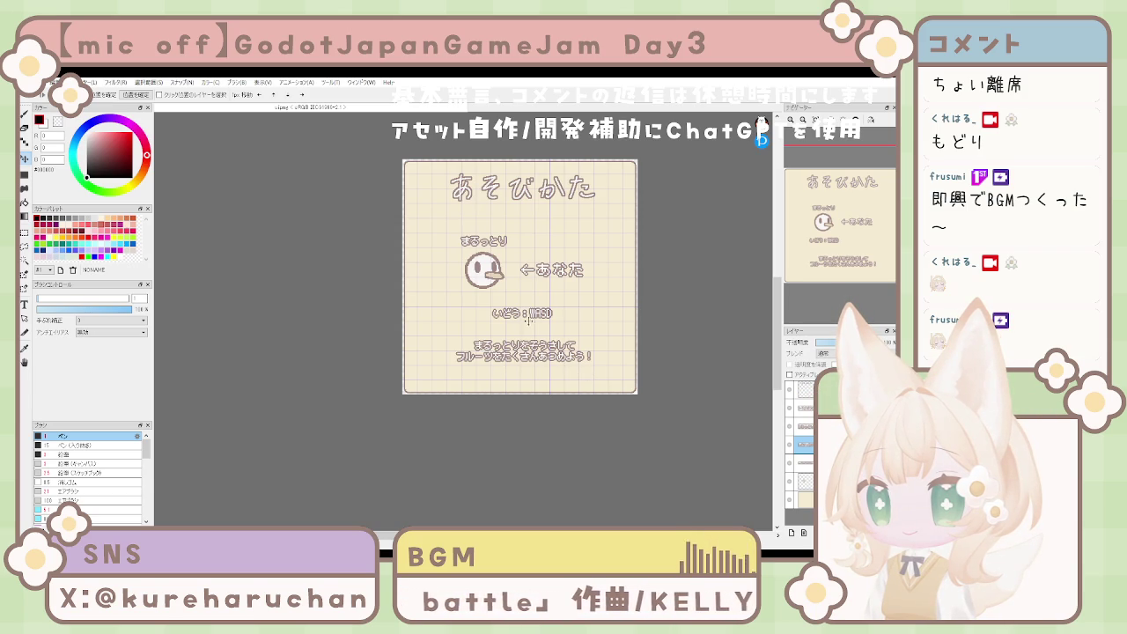
pyautogui.moveTo(524, 317); pyautogui.dragTo(523, 315)
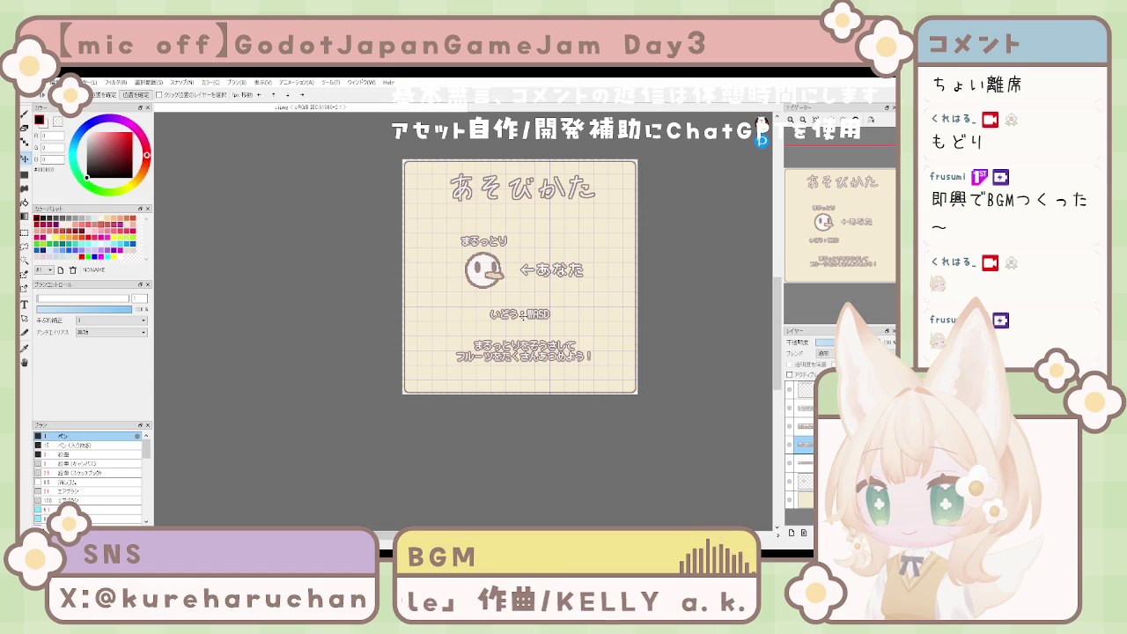
pyautogui.scroll(2, 567, 423)
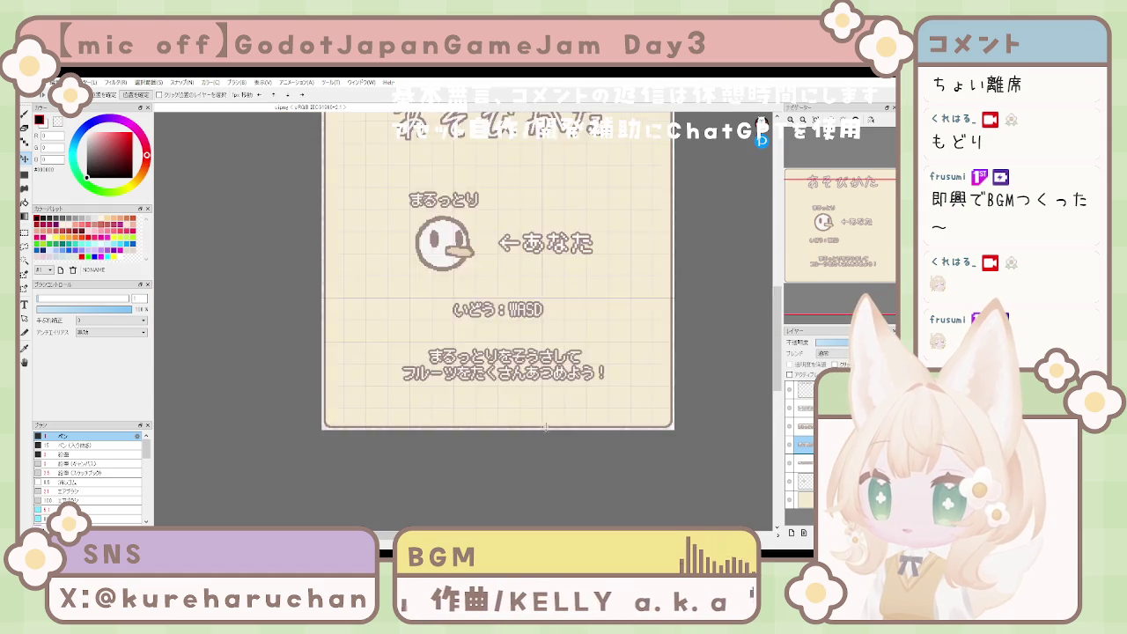
pyautogui.scroll(-4, 555, 427)
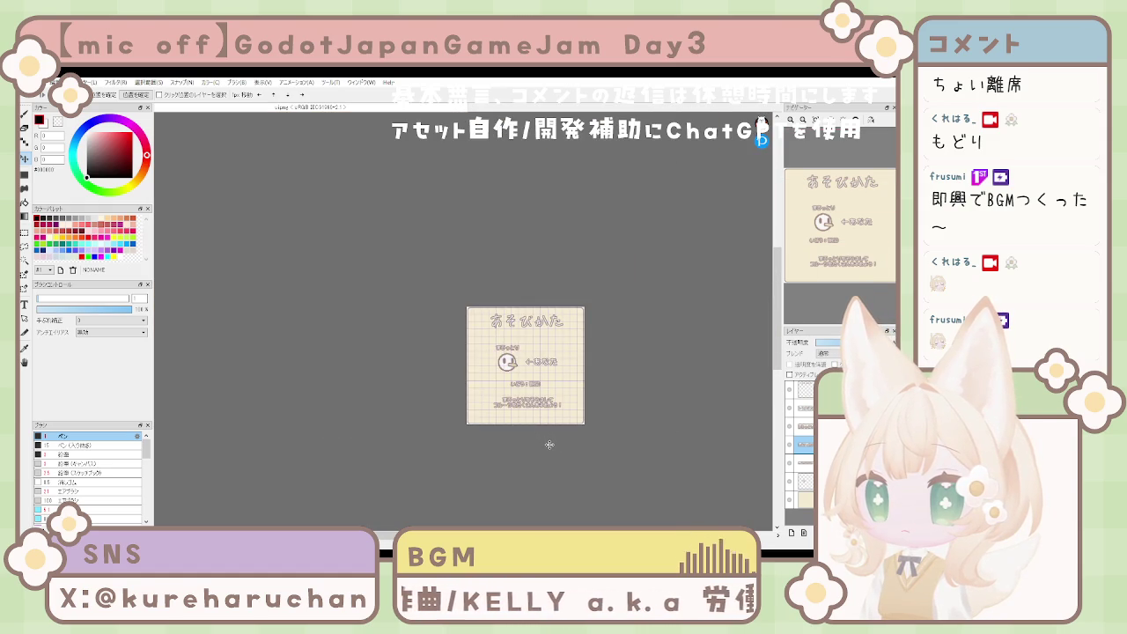
pyautogui.scroll(3, 550, 445)
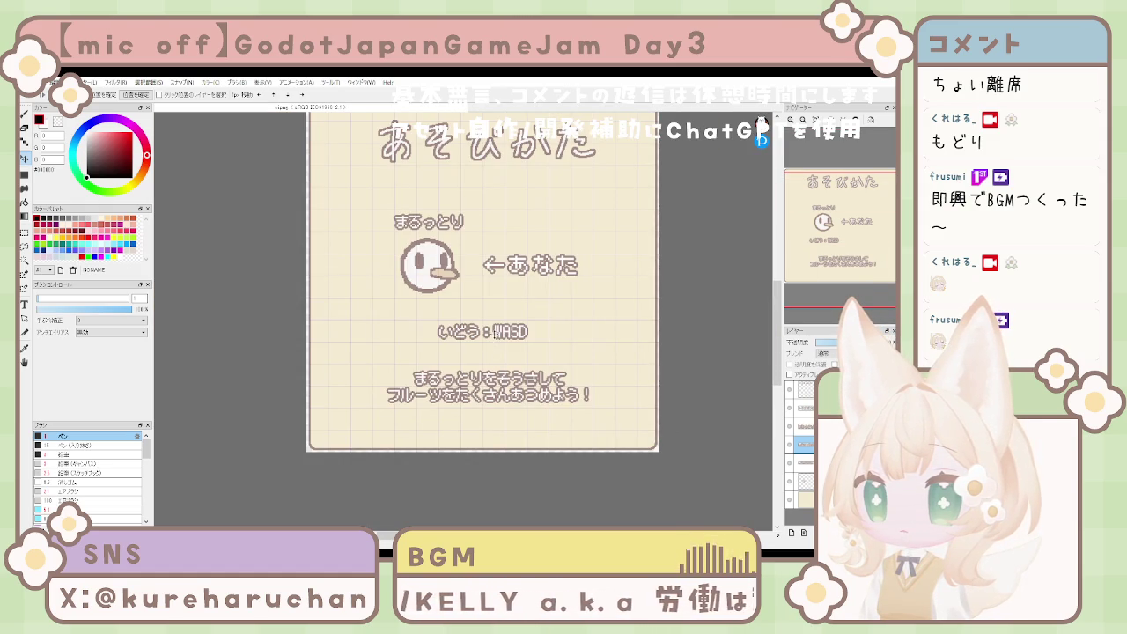
pyautogui.press('Right')
pyautogui.press('Right')
pyautogui.press('Right')
pyautogui.press('Right')
pyautogui.press('Right')
pyautogui.press('Right')
pyautogui.scroll(2, 570, 400)
# Step: Zoom in and nudge the いどう：WASD label right, down and back left with the arrow keys
pyautogui.scroll(-5, 562, 442)
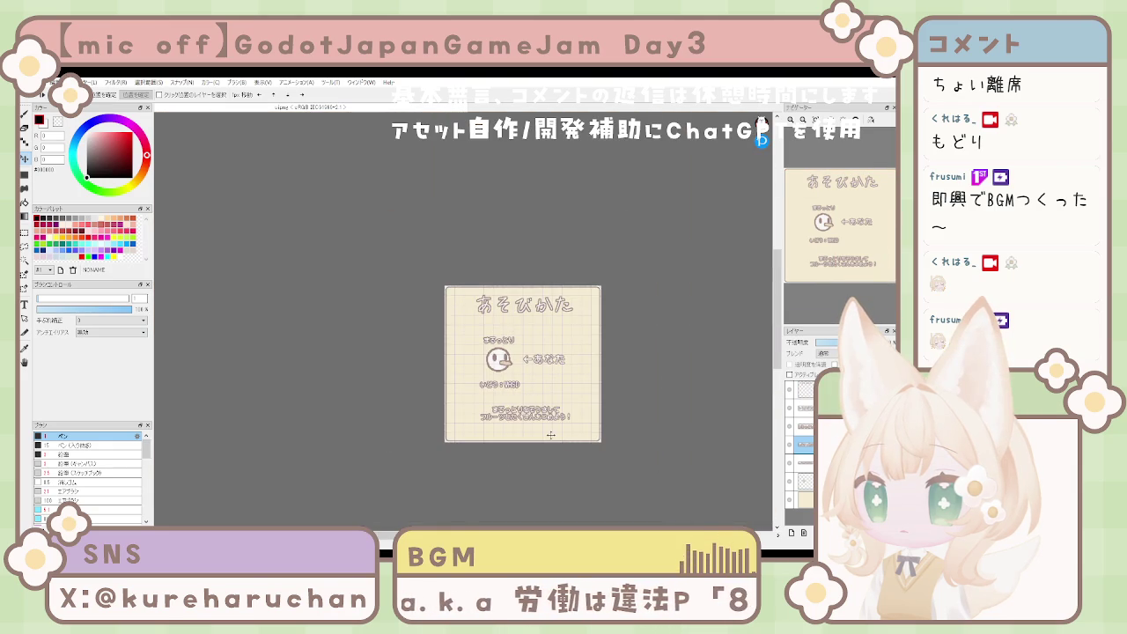
pyautogui.scroll(3, 523, 364)
pyautogui.press('Right')
pyautogui.press('Right')
pyautogui.press('Right')
pyautogui.press('Down')
pyautogui.press('Down')
pyautogui.press('Left')
pyautogui.press('Left')
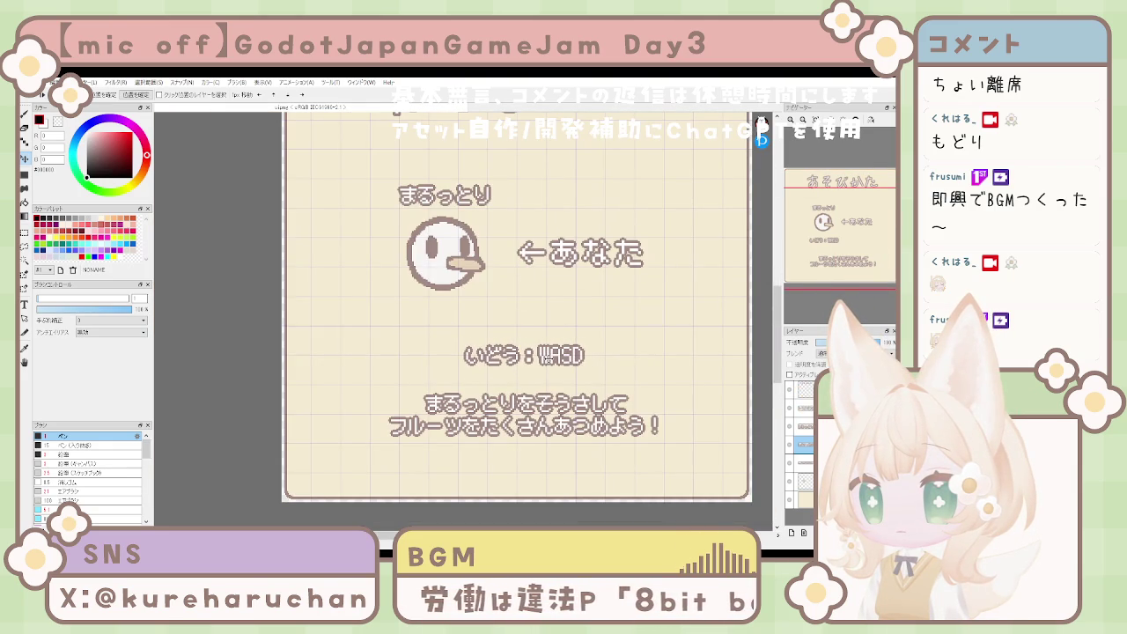
pyautogui.scroll(-1, 573, 381)
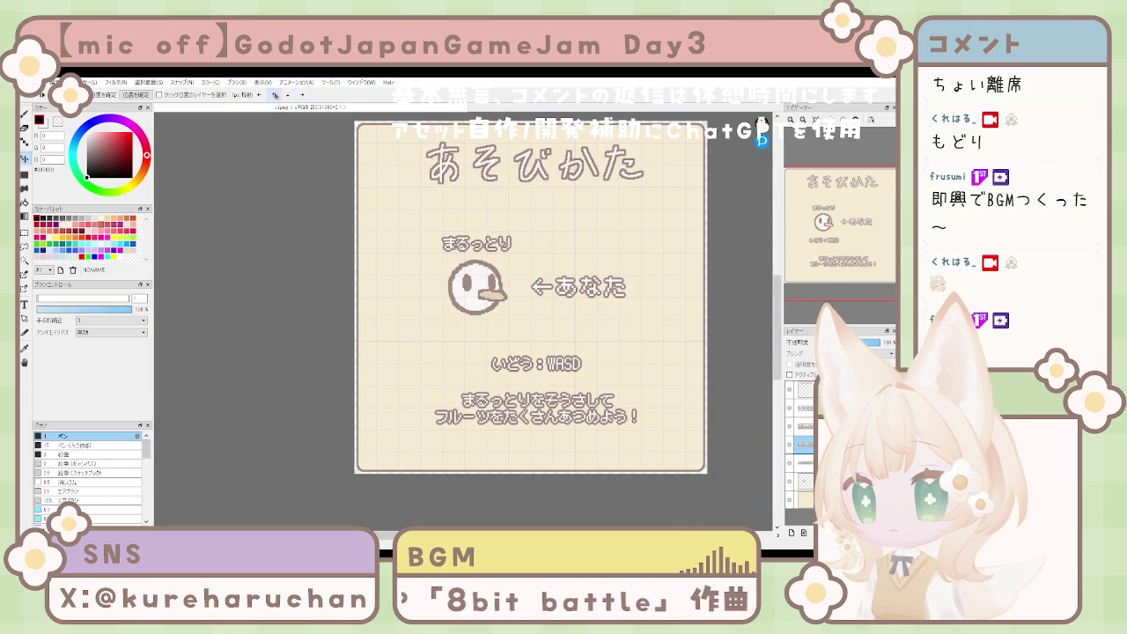
pyautogui.scroll(-1, 375, 244)
pyautogui.scroll(1, 375, 245)
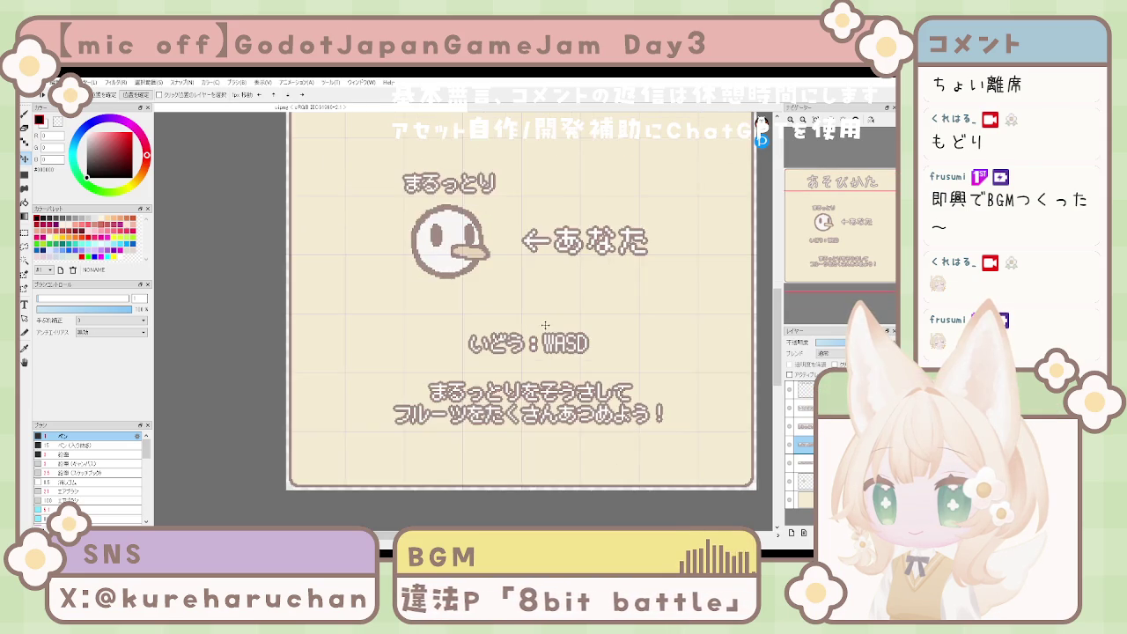
# Step: Shift the いどう：WASD label a touch right and down, then raise it slightly
pyautogui.scroll(-5, 551, 325)
pyautogui.scroll(3, 551, 325)
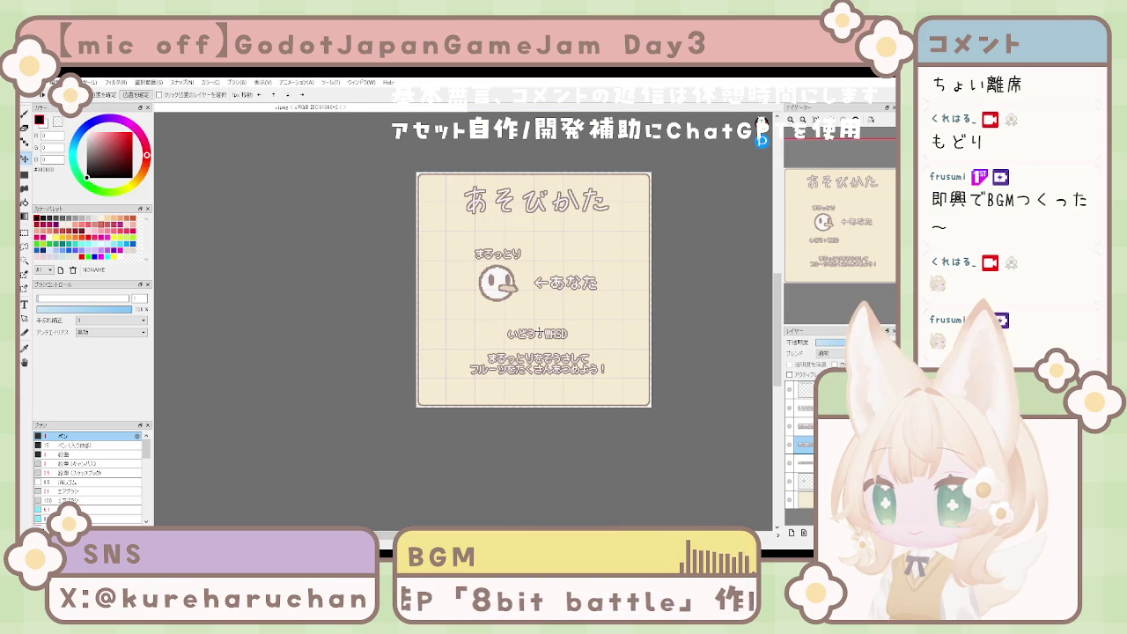
pyautogui.scroll(1, 537, 332)
pyautogui.moveTo(541, 335); pyautogui.dragTo(544, 339)
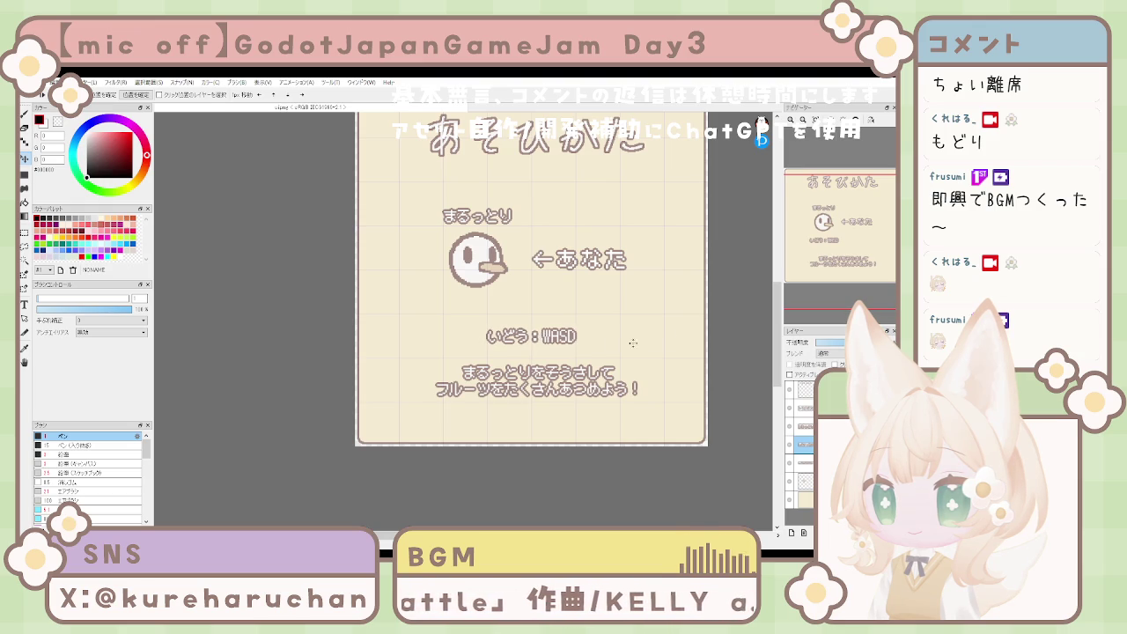
pyautogui.scroll(2, 533, 342)
pyautogui.scroll(-3, 545, 342)
pyautogui.moveTo(481, 327); pyautogui.dragTo(554, 338)
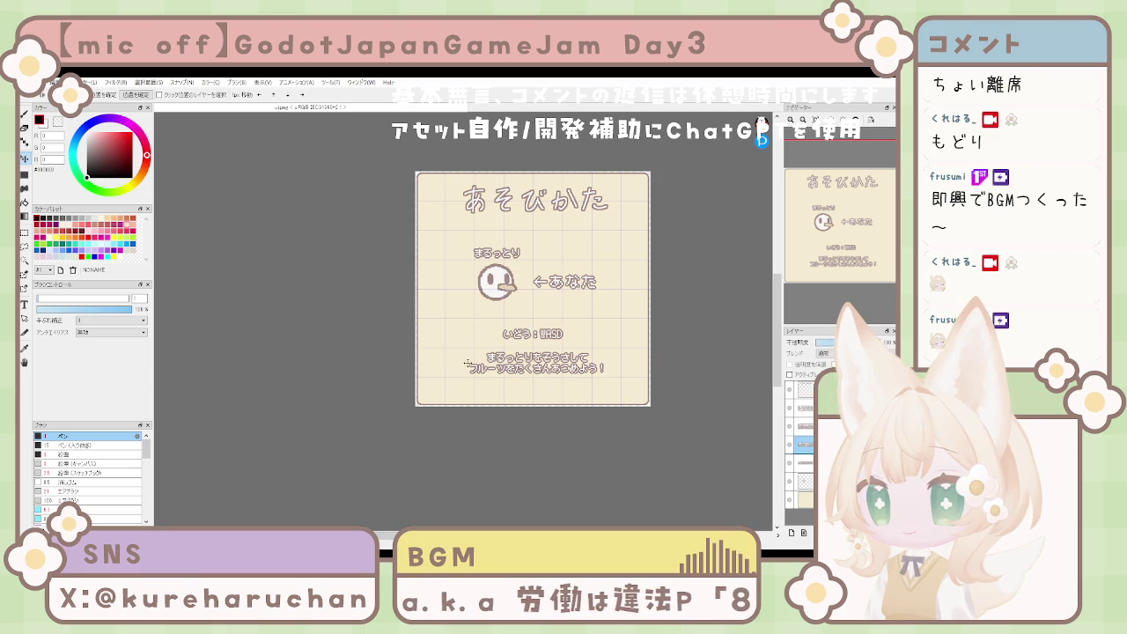
# Step: With the grid shown, raise the いどう：WASD label a little, then hide the grid
pyautogui.moveTo(623, 339)
pyautogui.mouseDown()
pyautogui.moveTo(515, 339)
pyautogui.moveTo(539, 330)
pyautogui.moveTo(568, 357)
pyautogui.mouseUp()
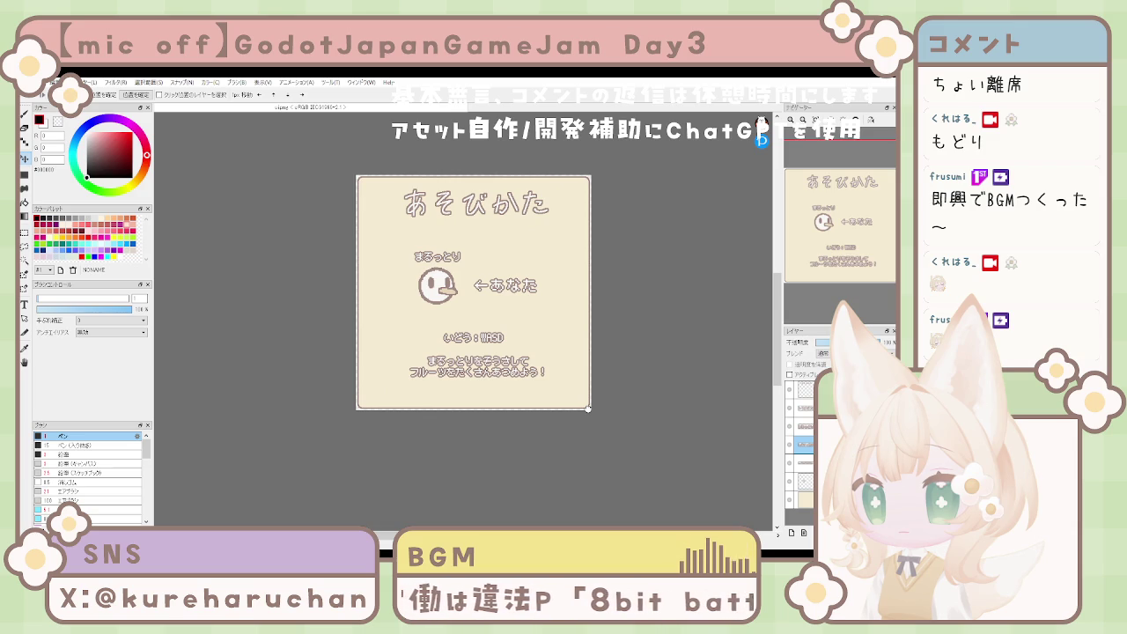
pyautogui.click(493, 341)
pyautogui.moveTo(494, 341); pyautogui.dragTo(493, 328)
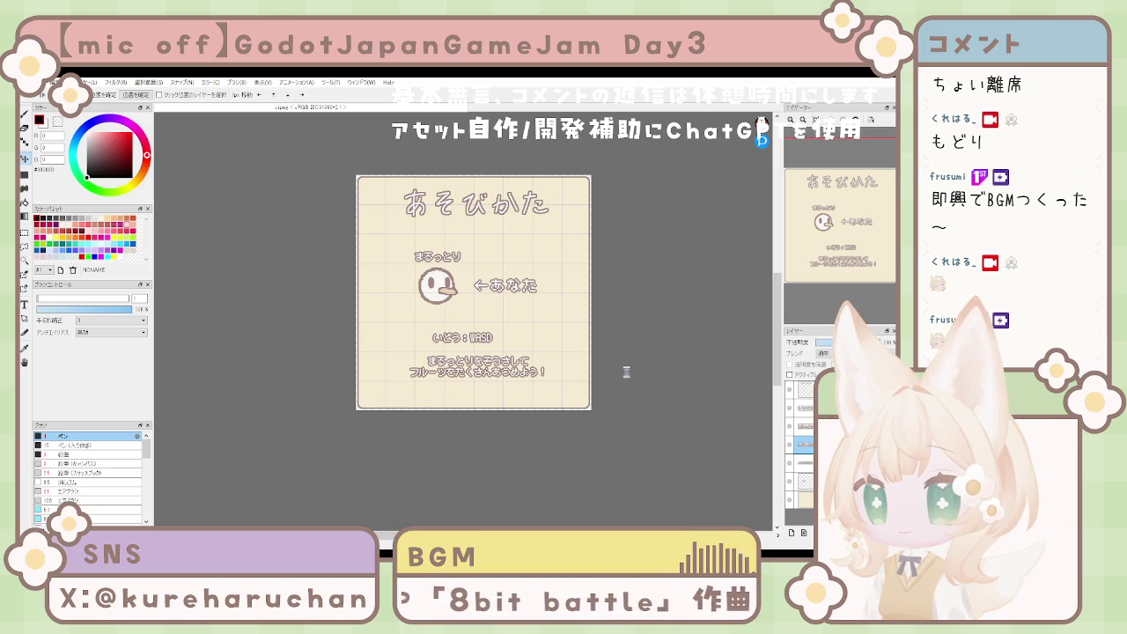
pyautogui.press('Up')
pyautogui.press('Up')
pyautogui.press('Up')
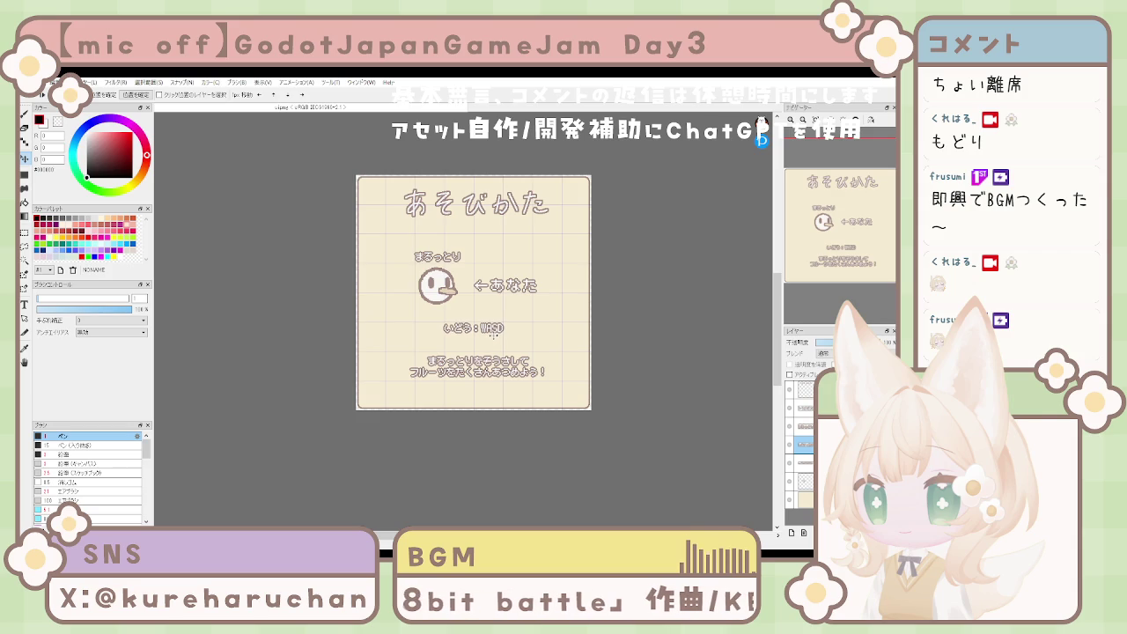
pyautogui.hotkey('ctrl', 'g')
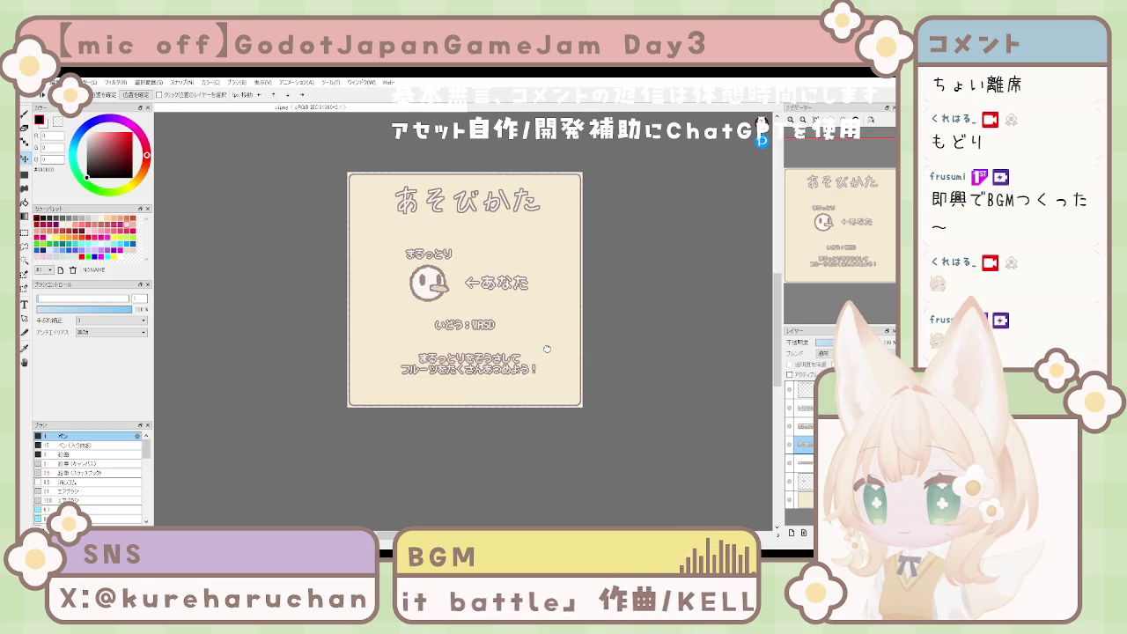
# Step: Shift the いどう：WASD label slightly right and hide the あそびかた title layer
pyautogui.moveTo(547, 348)
pyautogui.mouseDown()
pyautogui.moveTo(496, 348)
pyautogui.moveTo(465, 221)
pyautogui.mouseUp()
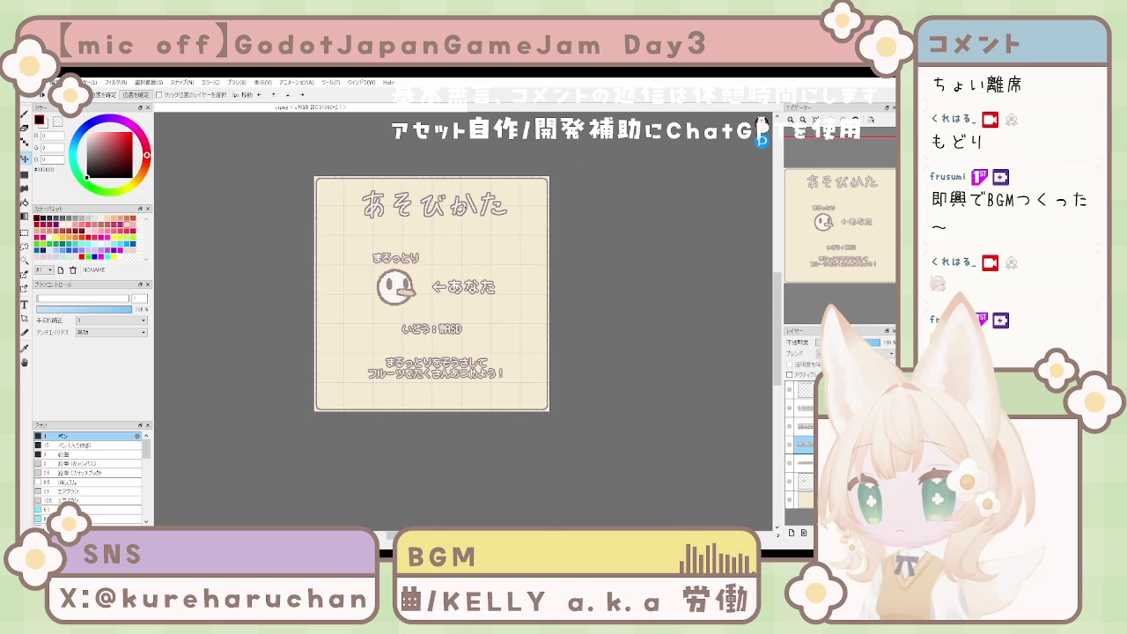
pyautogui.moveTo(431, 328); pyautogui.dragTo(437, 328)
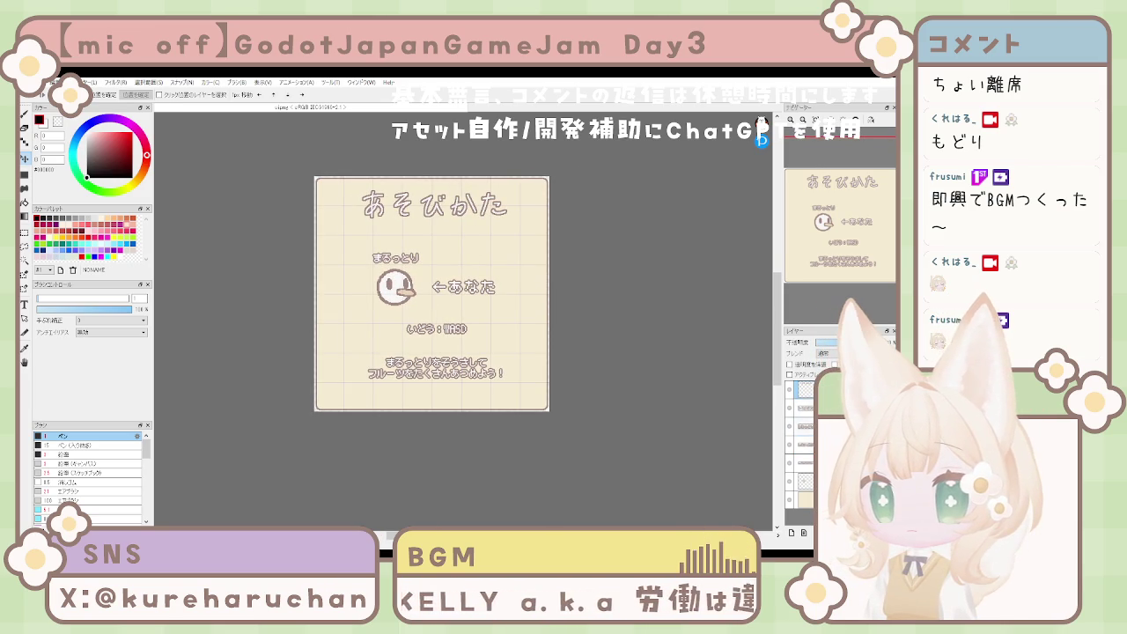
pyautogui.click(789, 392)
# Step: Turn a copy of ←あなた near the page top into a larger, bolder あそびかた title
pyautogui.click(796, 400)
pyautogui.click(796, 400)
pyautogui.click(796, 400)
pyautogui.click(796, 400)
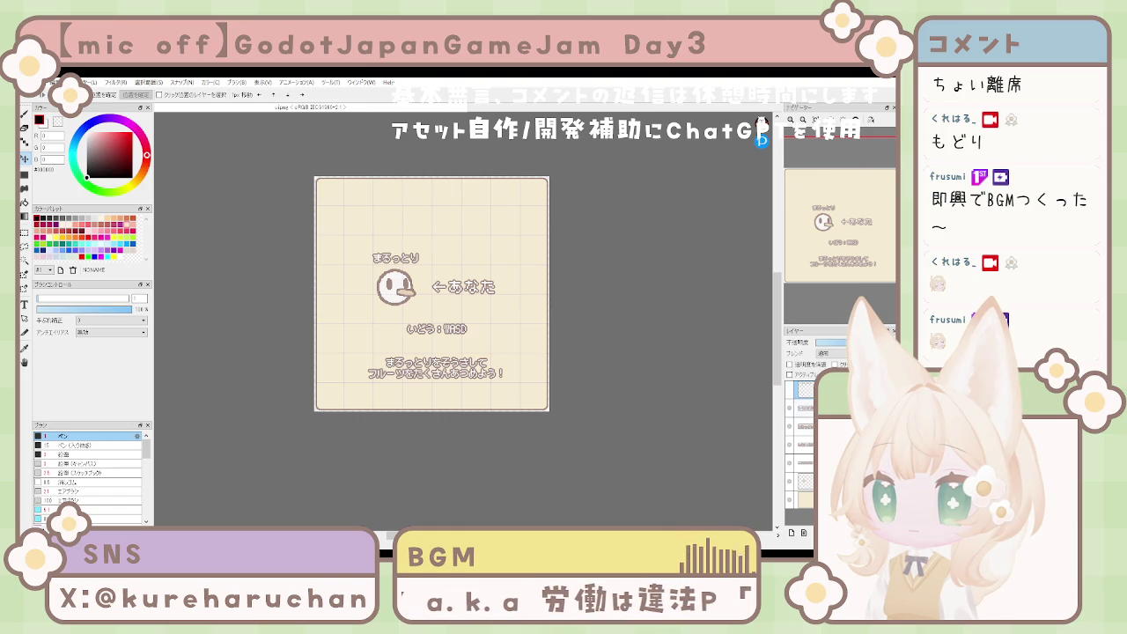
pyautogui.click(803, 408)
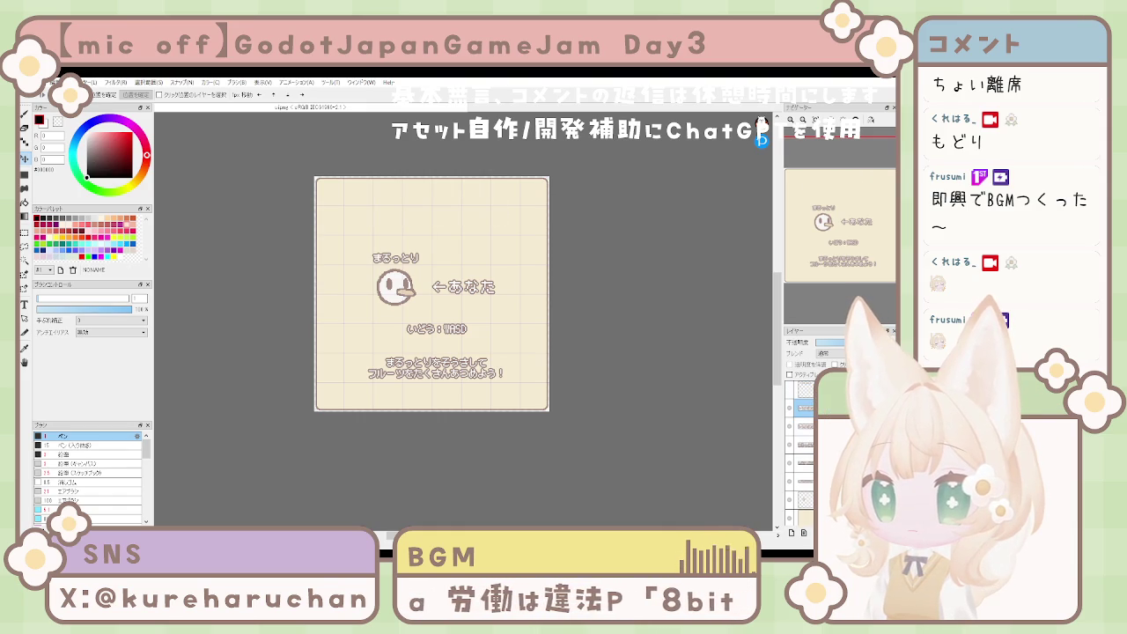
pyautogui.moveTo(519, 264)
pyautogui.mouseDown()
pyautogui.moveTo(525, 319)
pyautogui.moveTo(510, 324)
pyautogui.mouseUp()
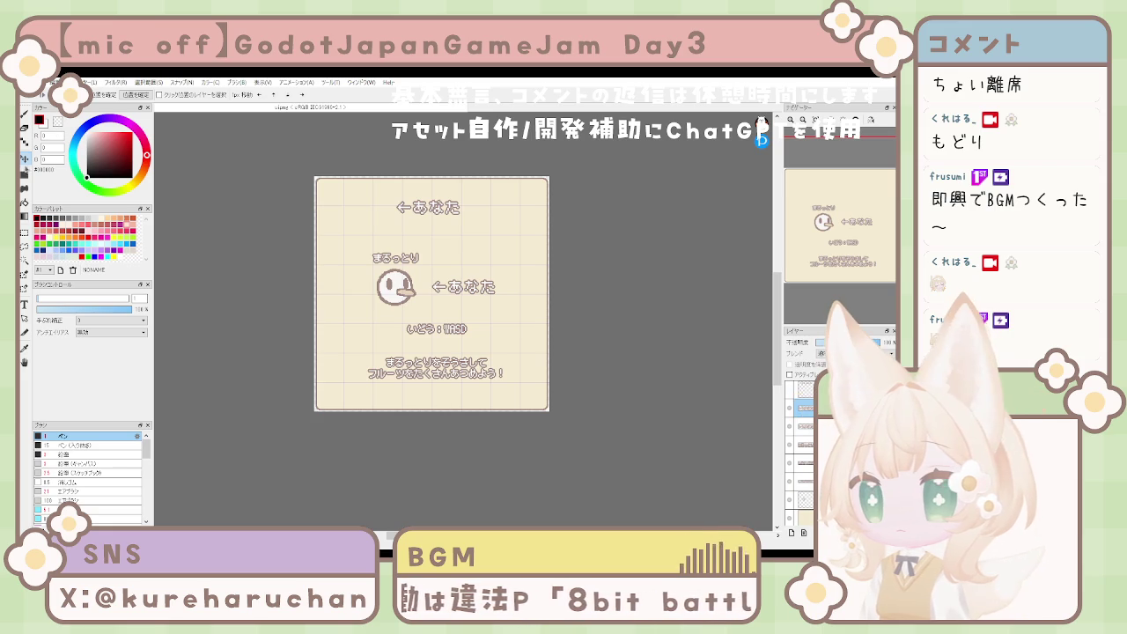
pyautogui.click(25, 305)
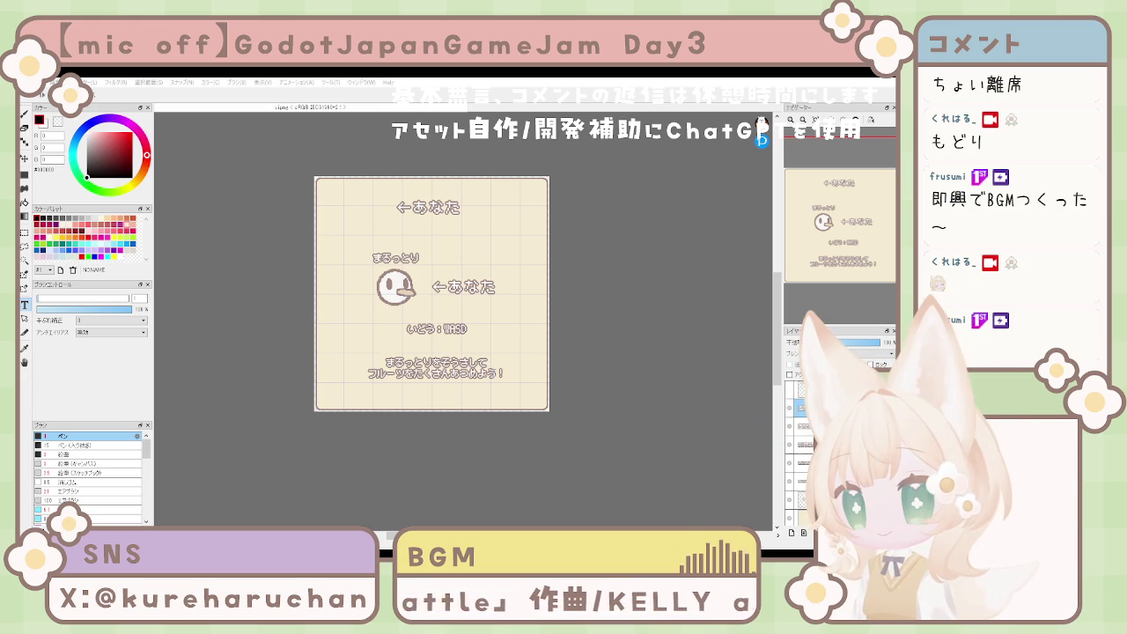
pyautogui.hotkey('ctrl', 'z')
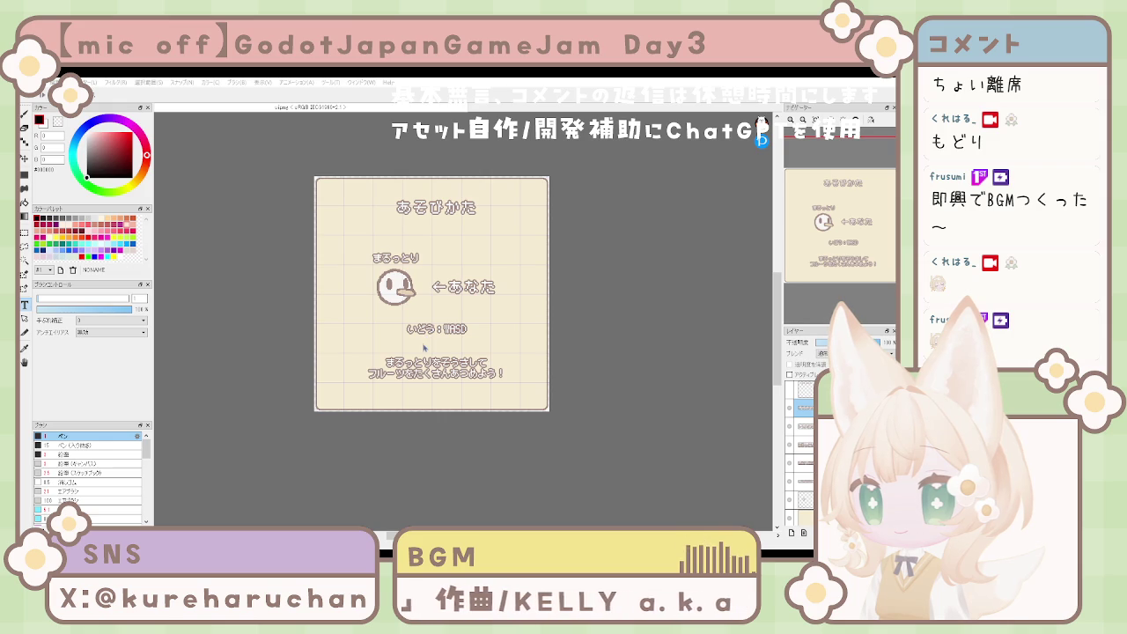
pyautogui.hotkey('ctrl', 'z')
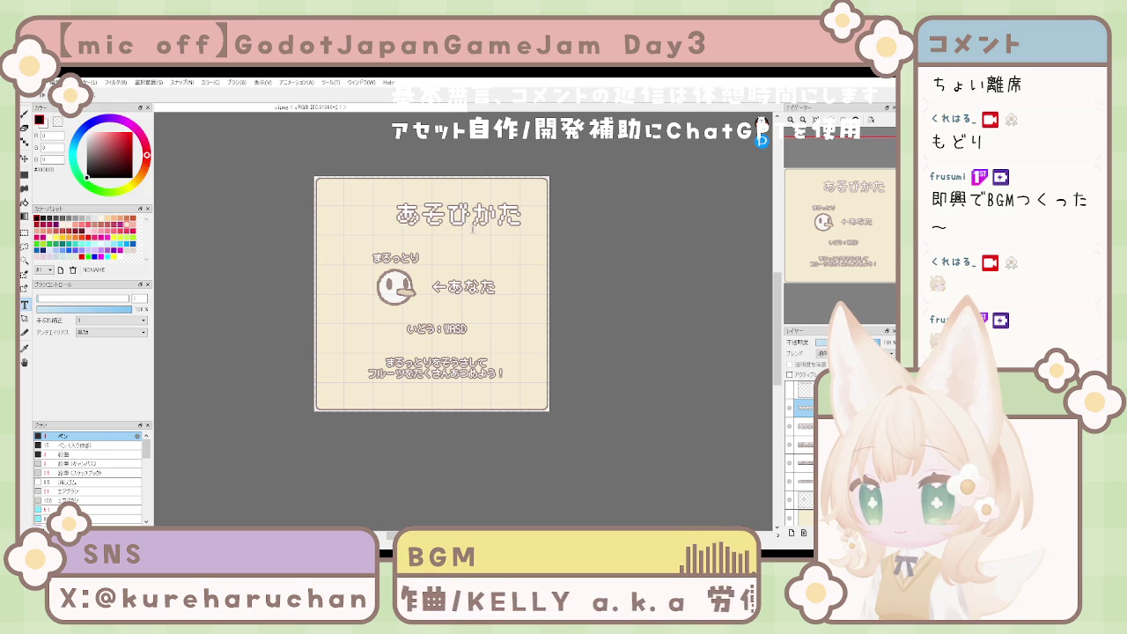
pyautogui.hotkey('ctrl', 'z')
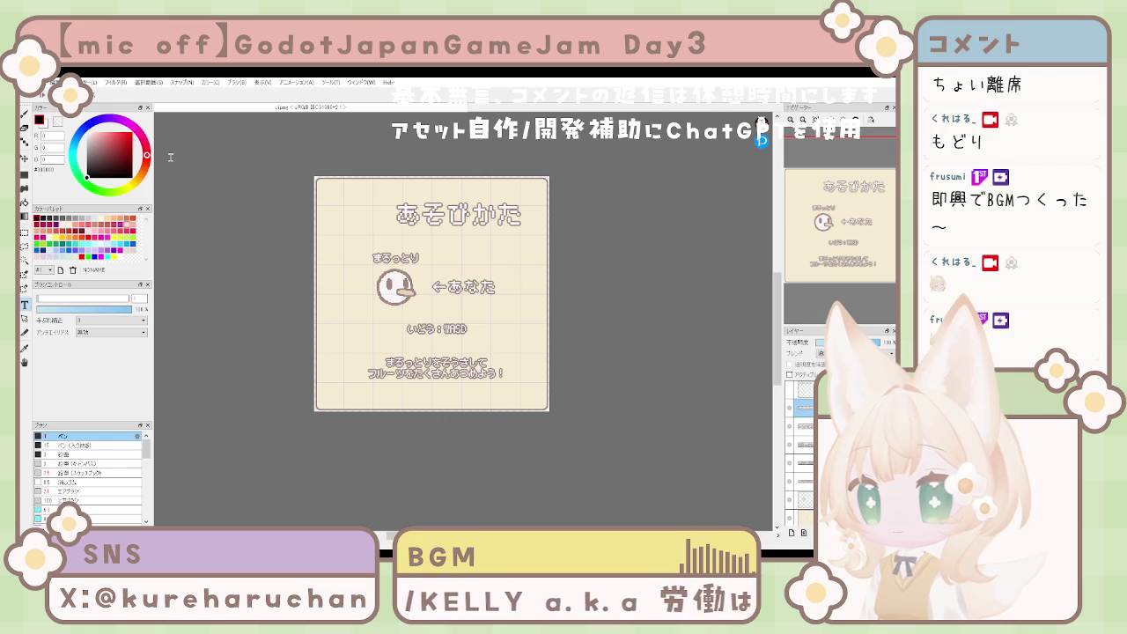
# Step: Position the あそびかた title centred above the character with small drags and pixel nudges
pyautogui.press('k')
pyautogui.moveTo(467, 270); pyautogui.dragTo(445, 263)
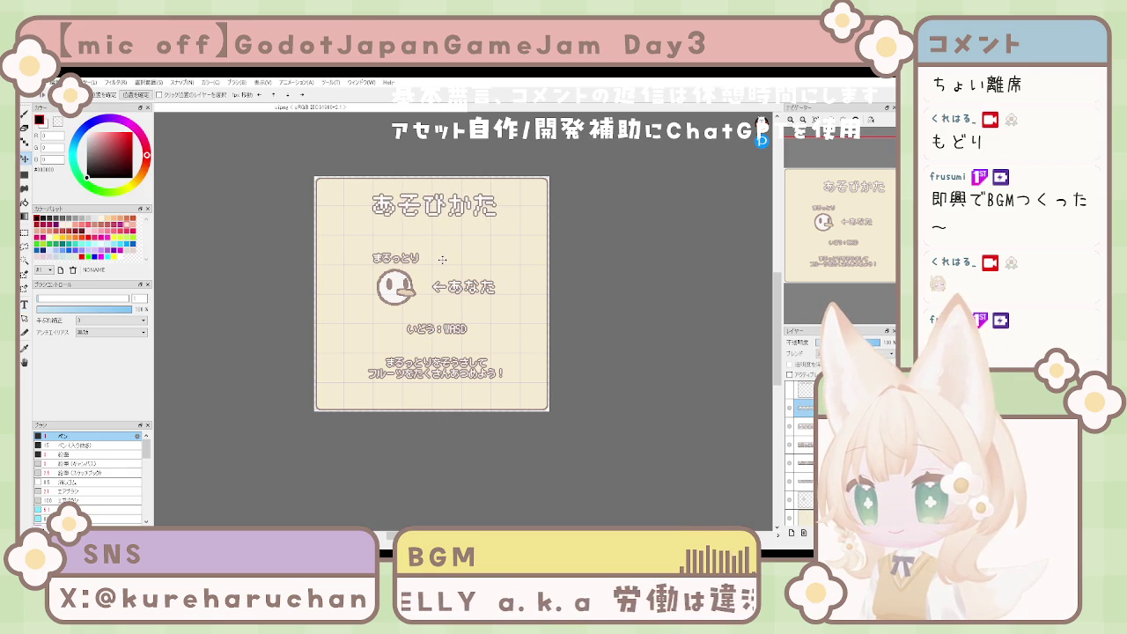
pyautogui.press('Left')
pyautogui.press('Left')
pyautogui.press('Left')
pyautogui.press('Up')
pyautogui.press('Up')
pyautogui.press('Up')
pyautogui.moveTo(465, 248); pyautogui.dragTo(471, 248)
pyautogui.press('Down')
pyautogui.press('Down')
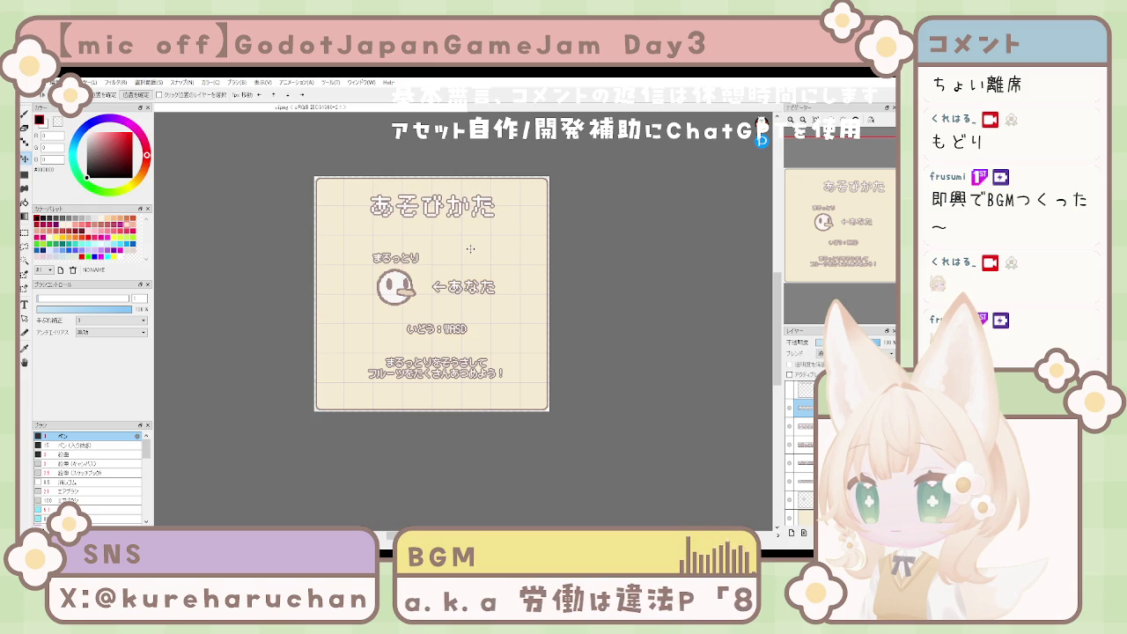
pyautogui.press('Up')
pyautogui.press('Up')
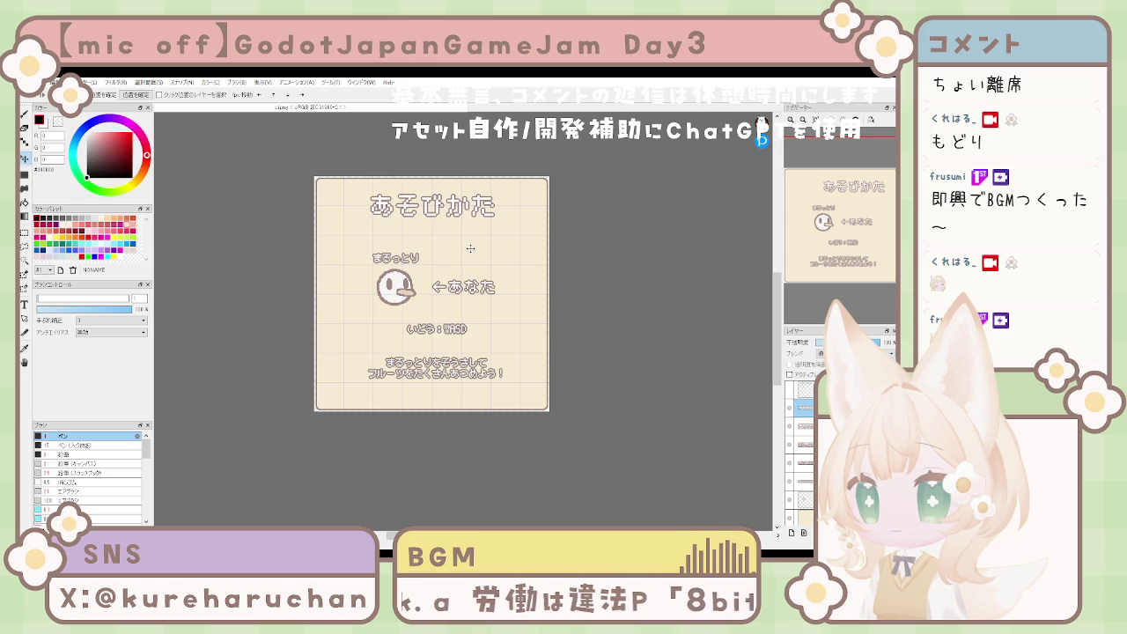
pyautogui.press('Up')
pyautogui.press('Up')
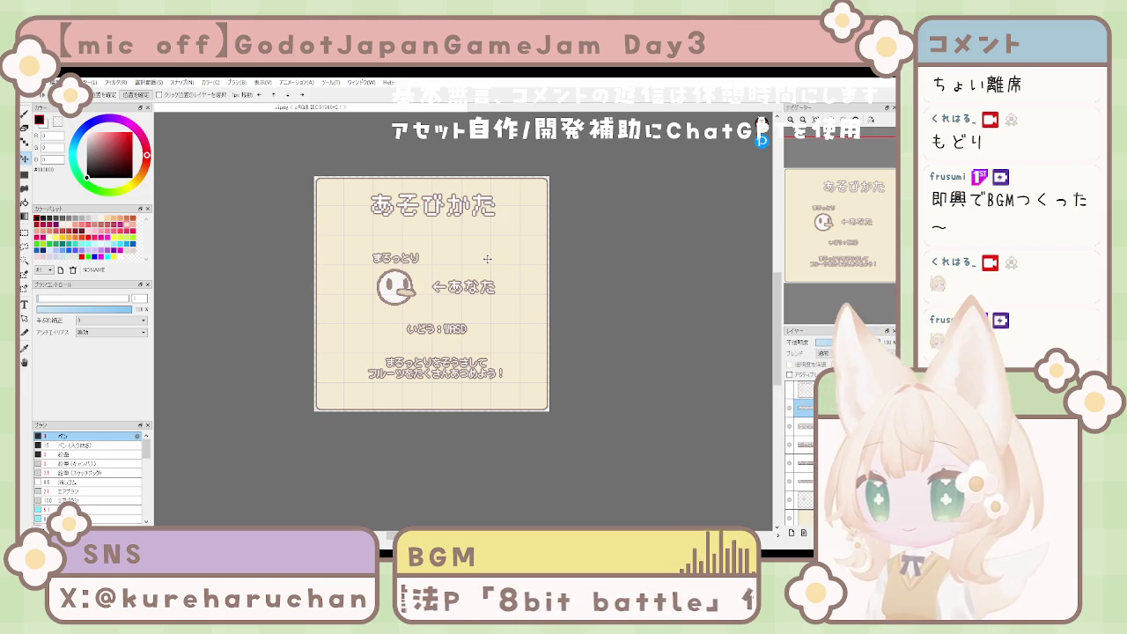
pyautogui.scroll(3, 493, 264)
pyautogui.scroll(-6, 493, 264)
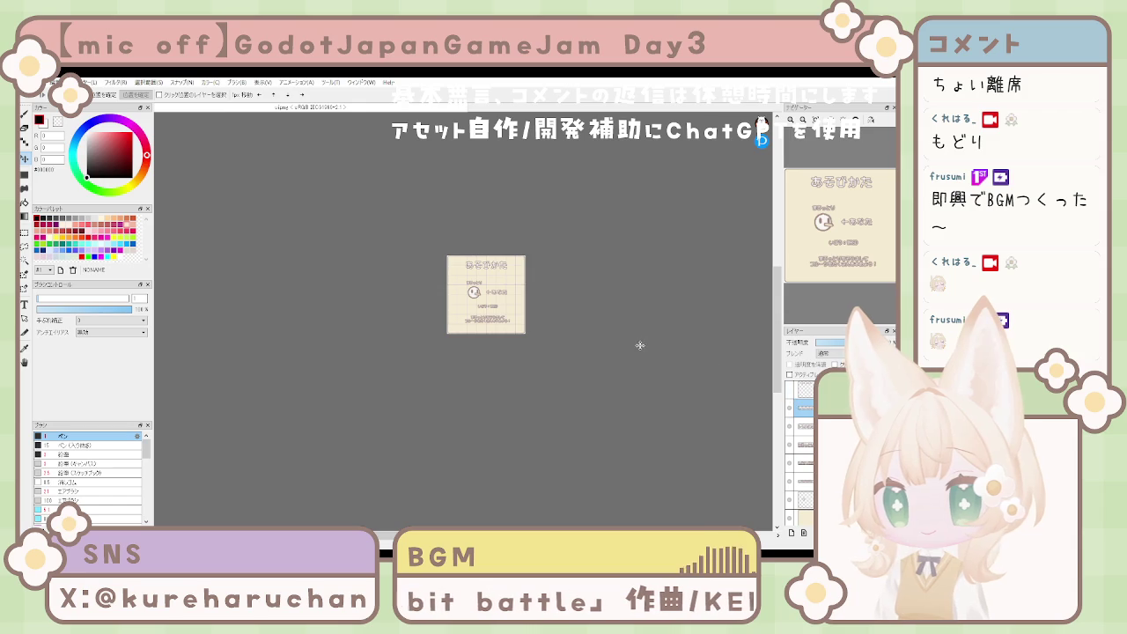
pyautogui.scroll(2, 640, 346)
pyautogui.scroll(-2, 641, 346)
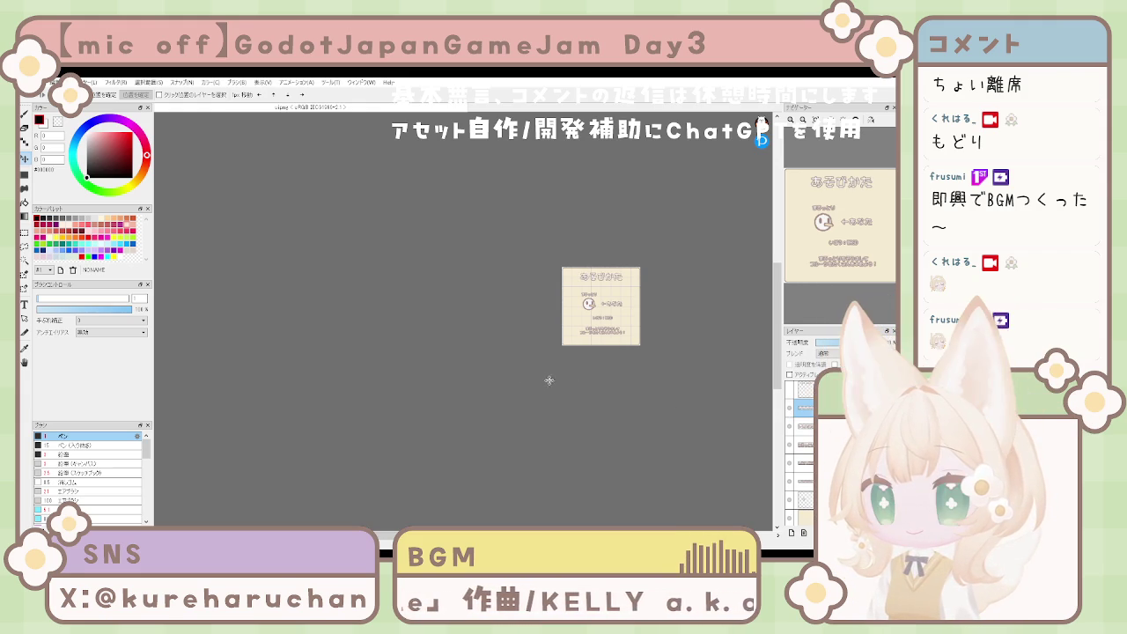
pyautogui.moveTo(599, 380)
pyautogui.mouseDown()
pyautogui.moveTo(481, 382)
pyautogui.moveTo(485, 366)
pyautogui.mouseUp()
pyautogui.scroll(-1, 481, 382)
pyautogui.scroll(4, 490, 378)
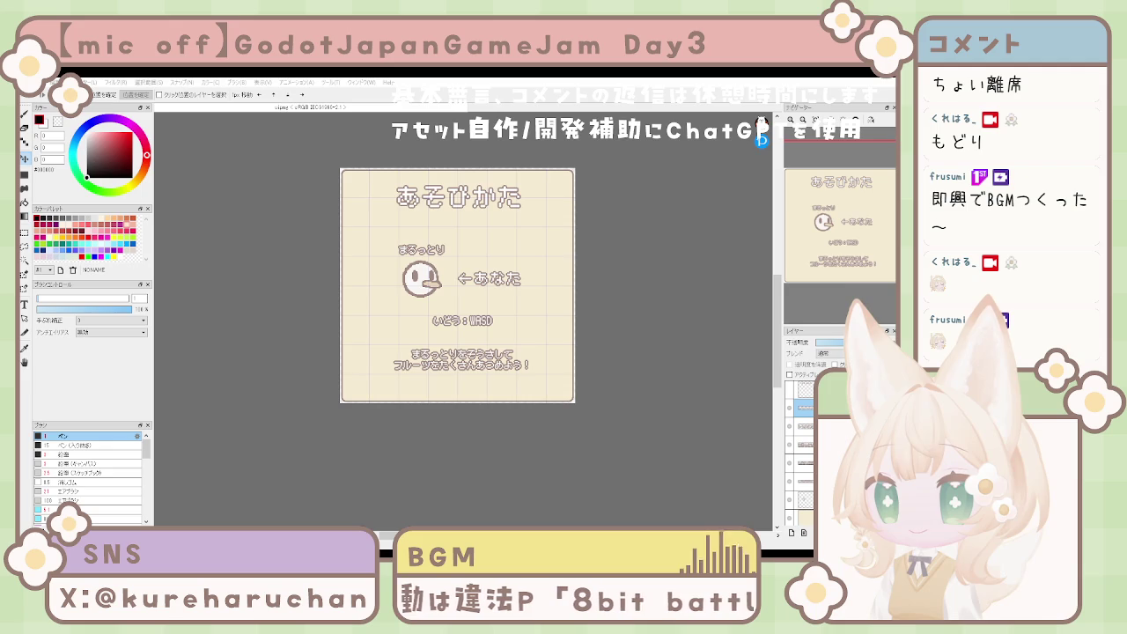
pyautogui.click(790, 425)
pyautogui.click(790, 425)
pyautogui.click(788, 411)
pyautogui.click(788, 411)
pyautogui.click(790, 477)
pyautogui.click(790, 477)
pyautogui.scroll(-2, 527, 416)
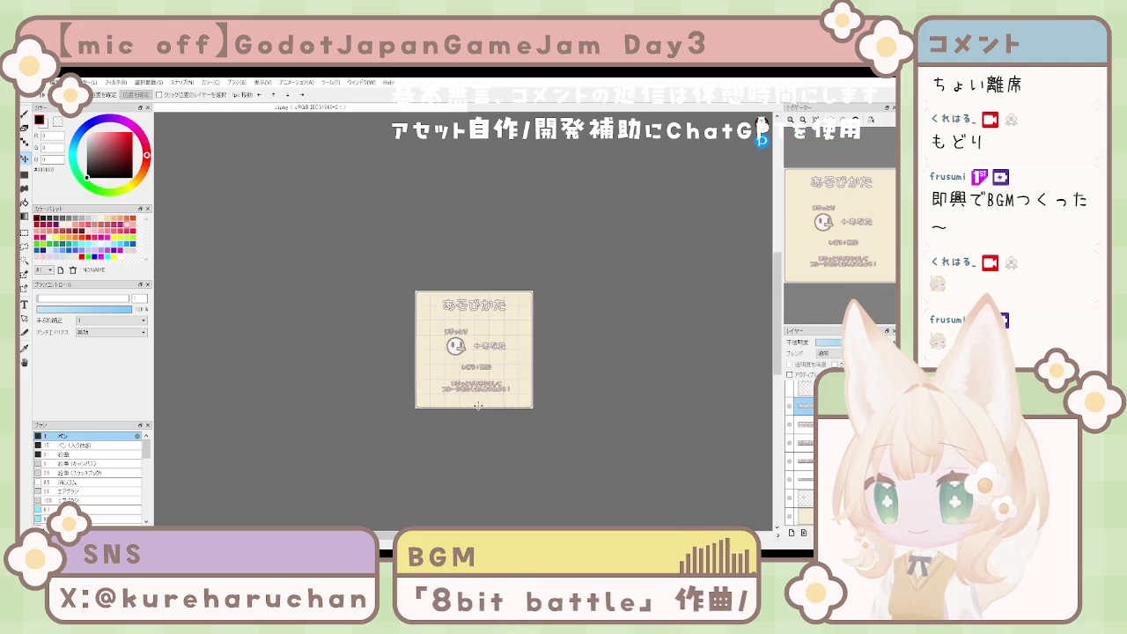
pyautogui.scroll(3, 478, 404)
pyautogui.scroll(-2, 479, 393)
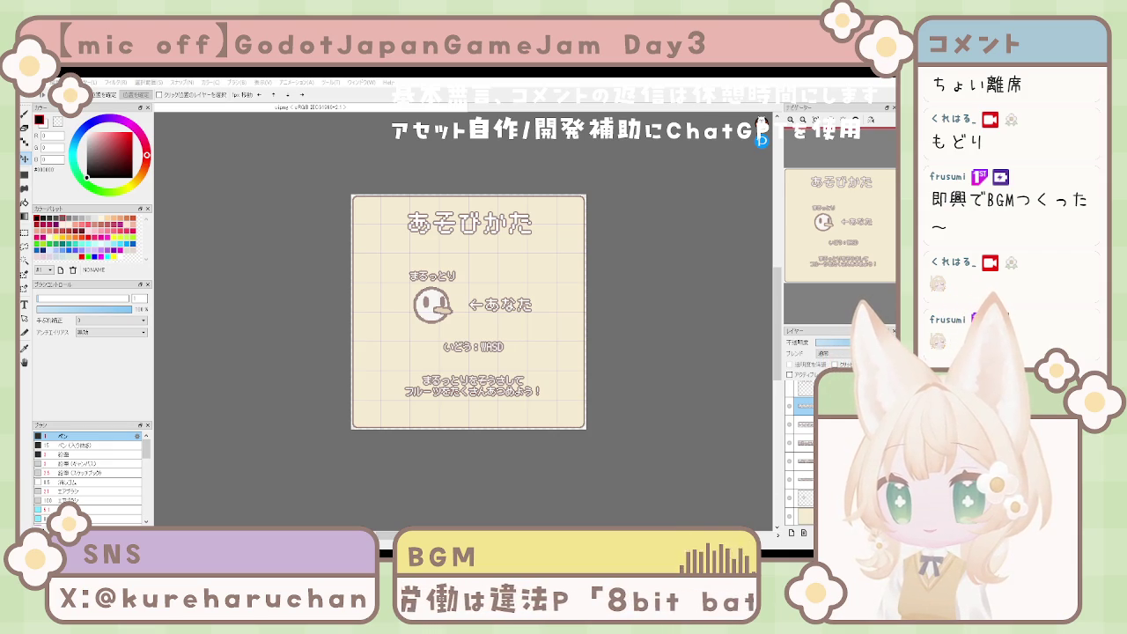
pyautogui.moveTo(606, 329); pyautogui.dragTo(643, 318)
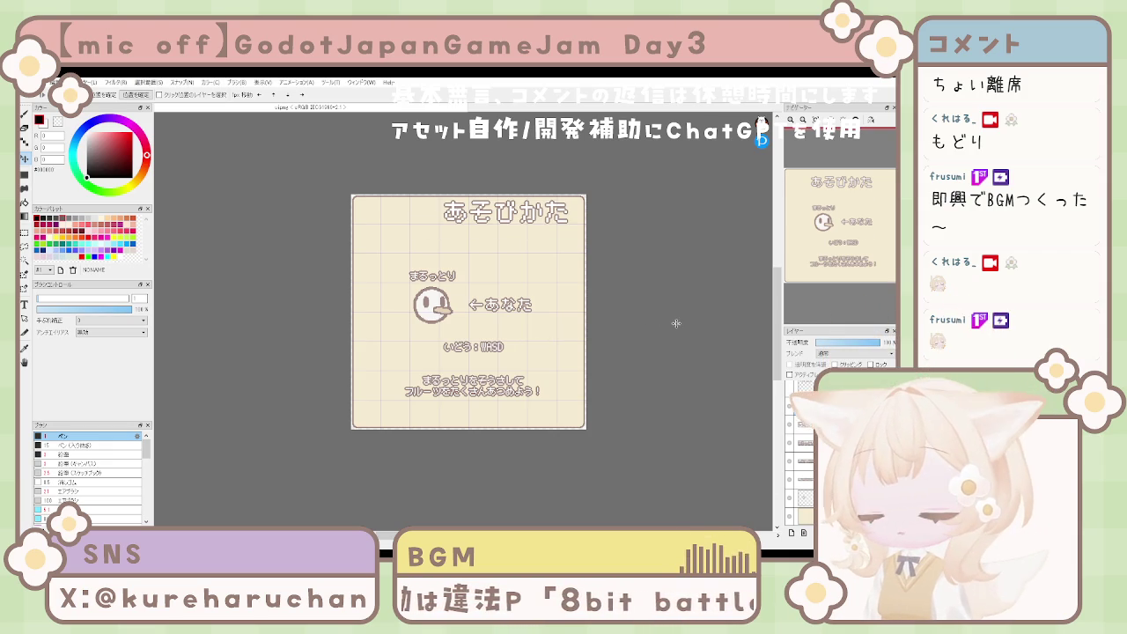
pyautogui.hotkey('ctrl', 'z')
pyautogui.scroll(-2, 643, 361)
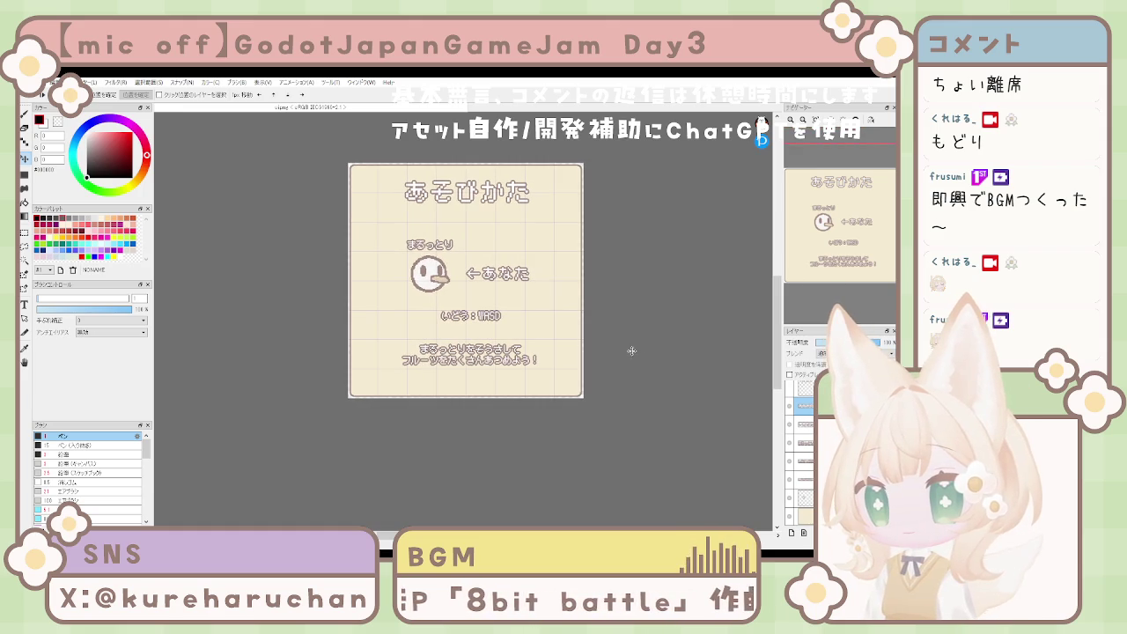
pyautogui.moveTo(588, 370); pyautogui.dragTo(554, 369)
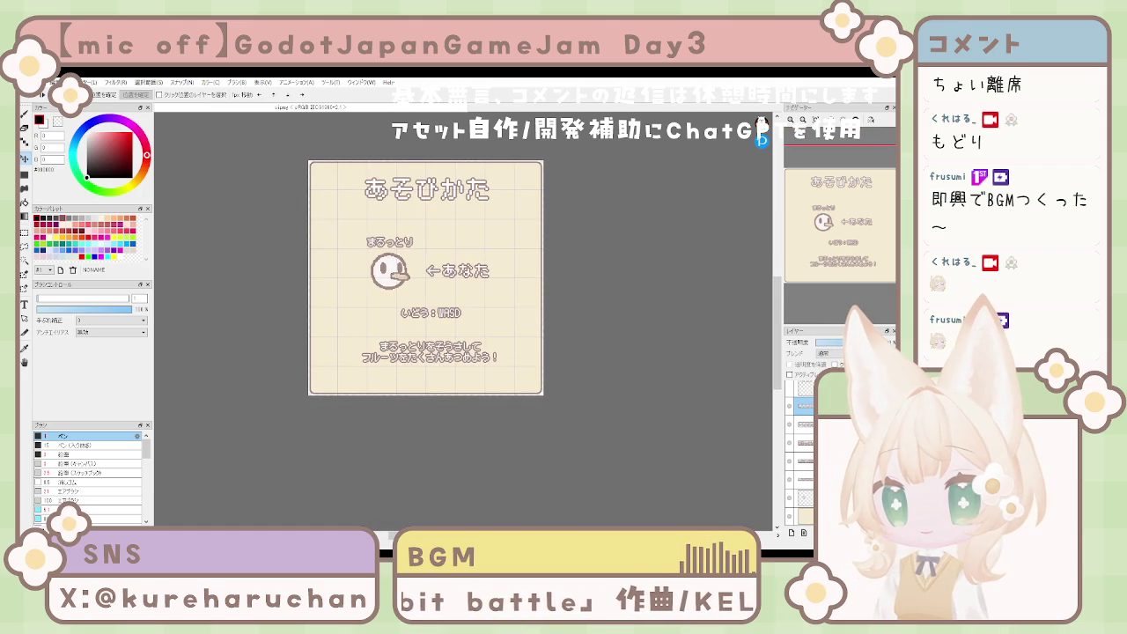
pyautogui.click(804, 498)
pyautogui.keyDown('shift'); pyautogui.click(804, 387); pyautogui.keyUp('shift')
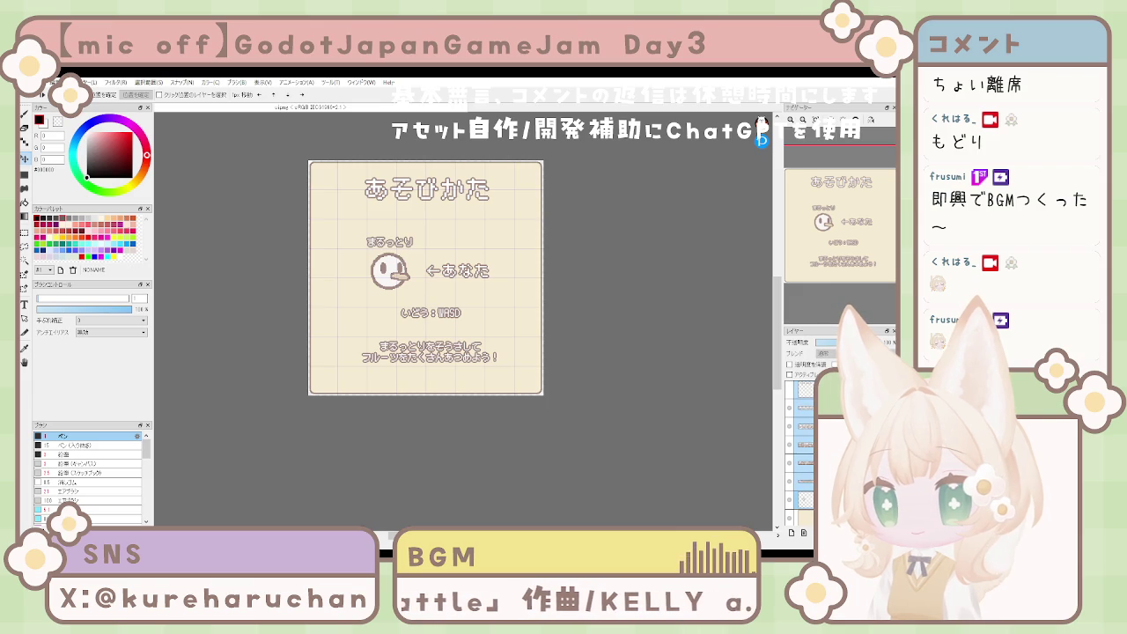
pyautogui.click(804, 408)
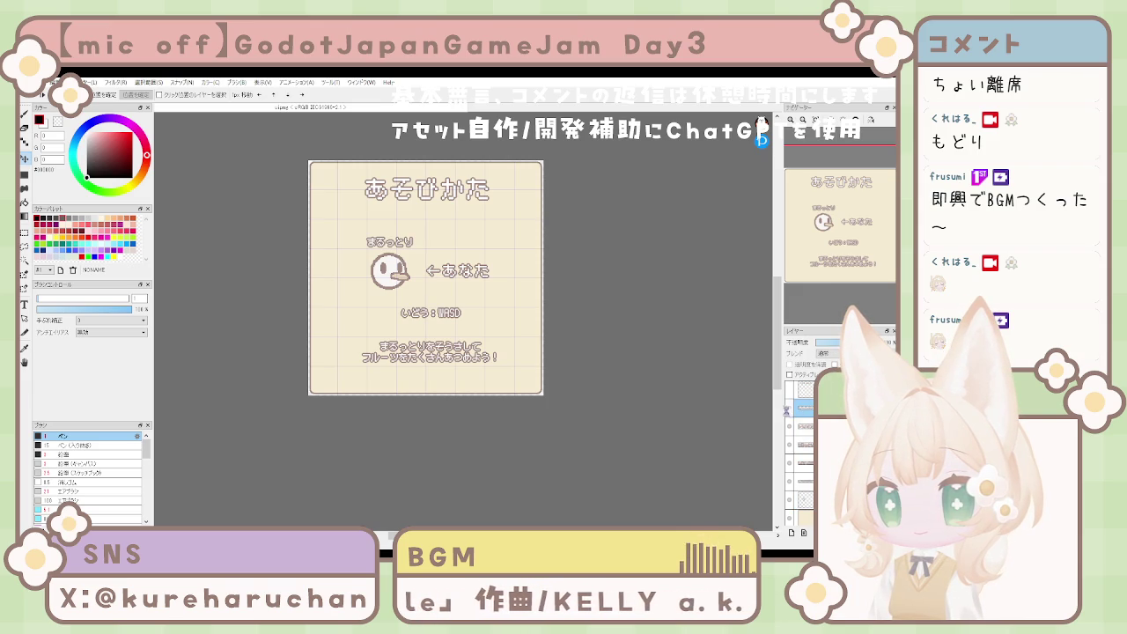
pyautogui.click(804, 389)
pyautogui.click(804, 426)
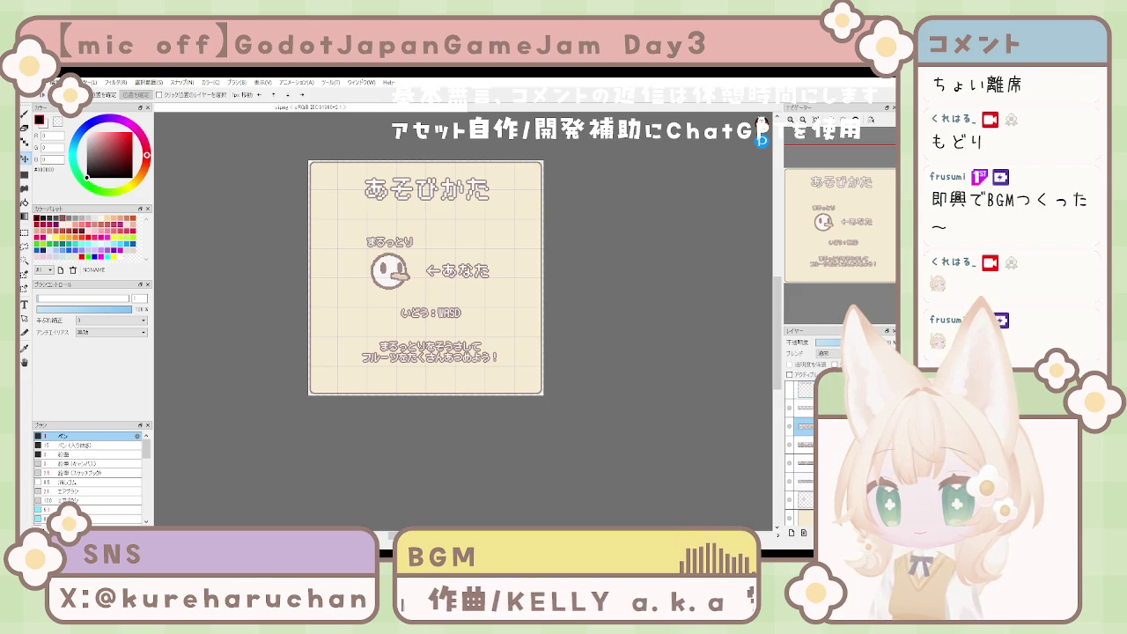
pyautogui.click(804, 390)
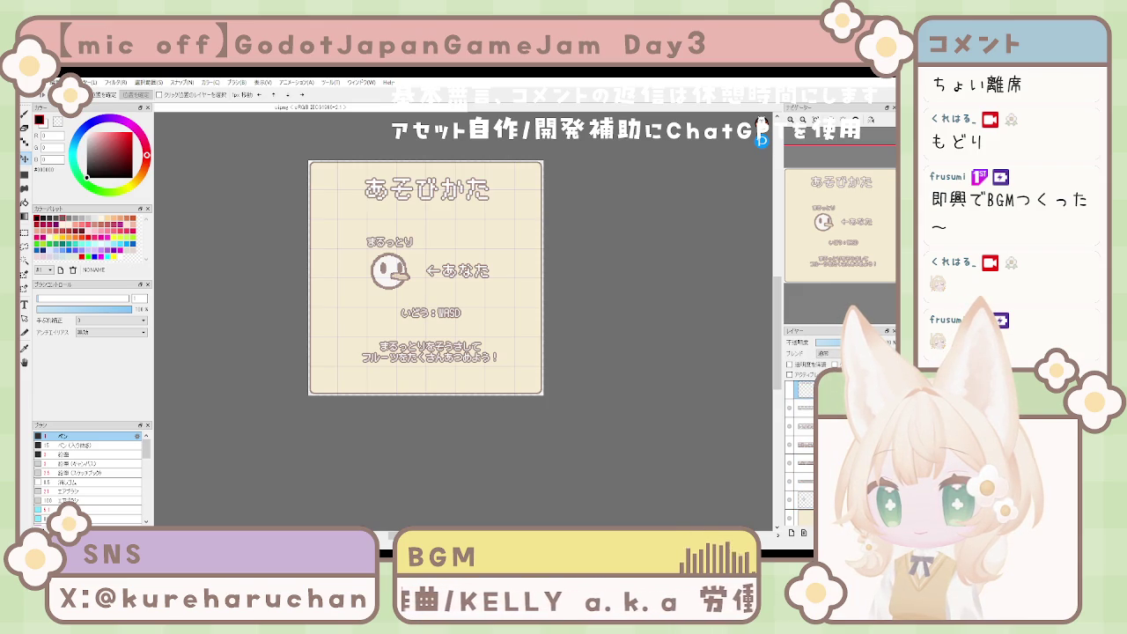
pyautogui.scroll(1, 801, 440)
pyautogui.click(804, 408)
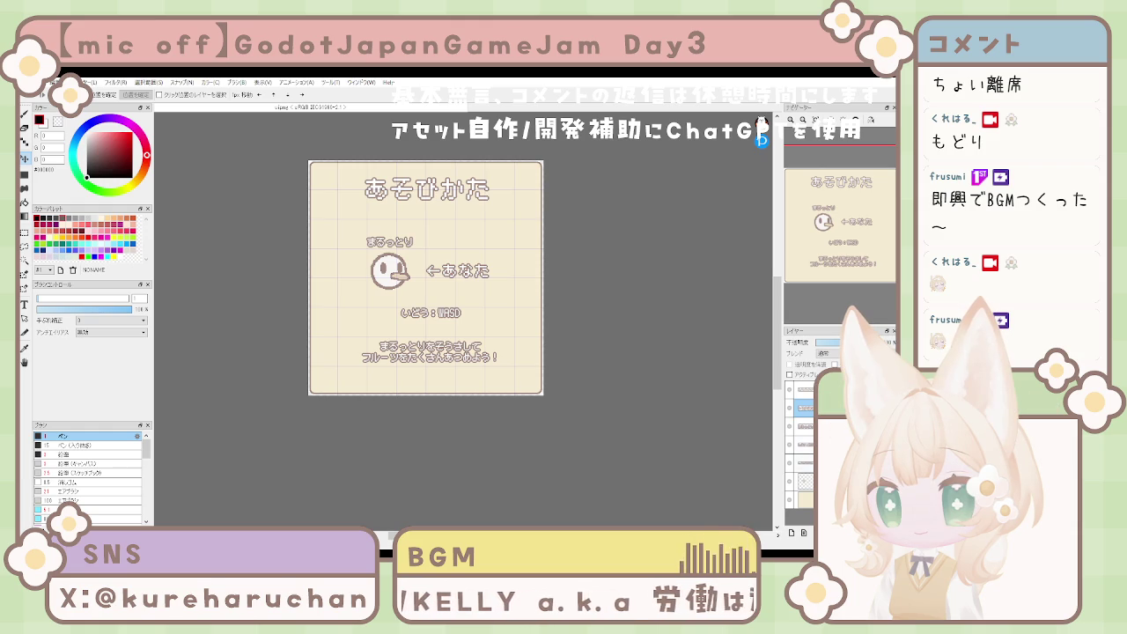
pyautogui.keyDown('shift'); pyautogui.click(804, 482); pyautogui.keyUp('shift')
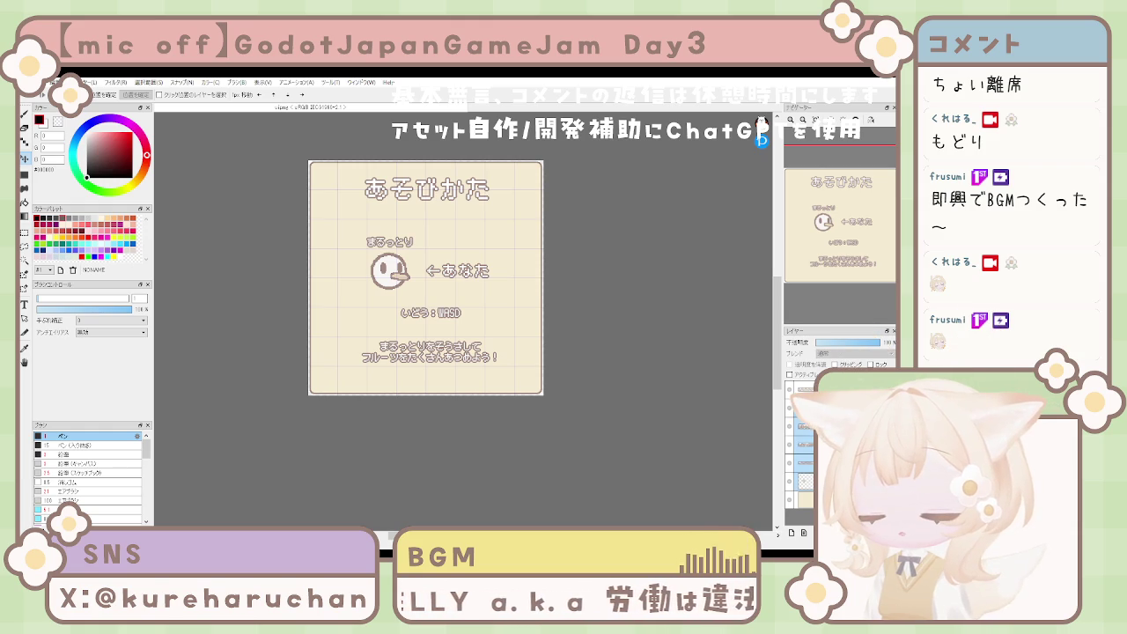
# Step: Group the character and instruction text layers into one folder with Ctrl+G
pyautogui.click(804, 407)
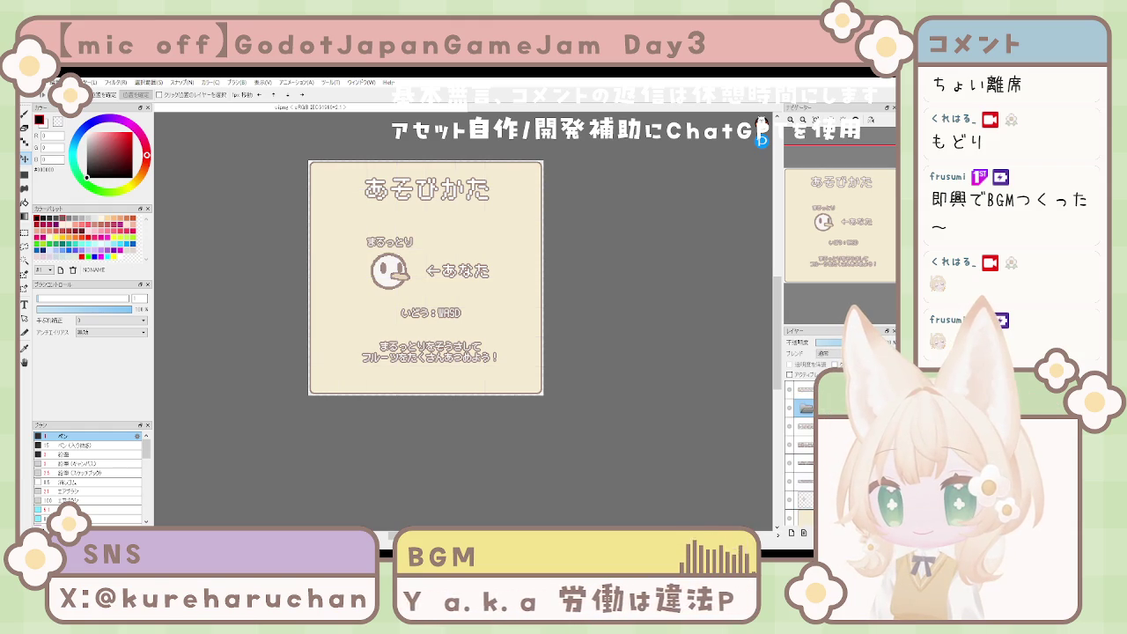
pyautogui.click(804, 426)
pyautogui.keyDown('shift'); pyautogui.click(804, 502); pyautogui.keyUp('shift')
pyautogui.click(803, 501)
pyautogui.keyDown('shift'); pyautogui.click(807, 412); pyautogui.keyUp('shift')
pyautogui.hotkey('ctrl', 'g')
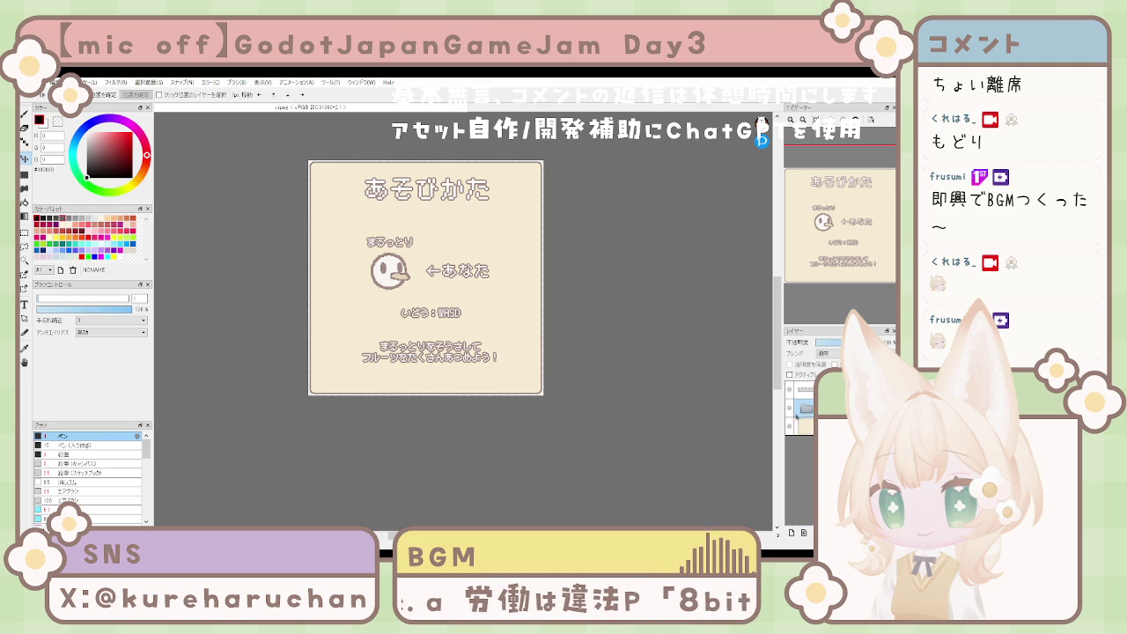
# Step: Check the folder's visibility, zoom out, and return to Godot's how_to_play scene
pyautogui.click(790, 414)
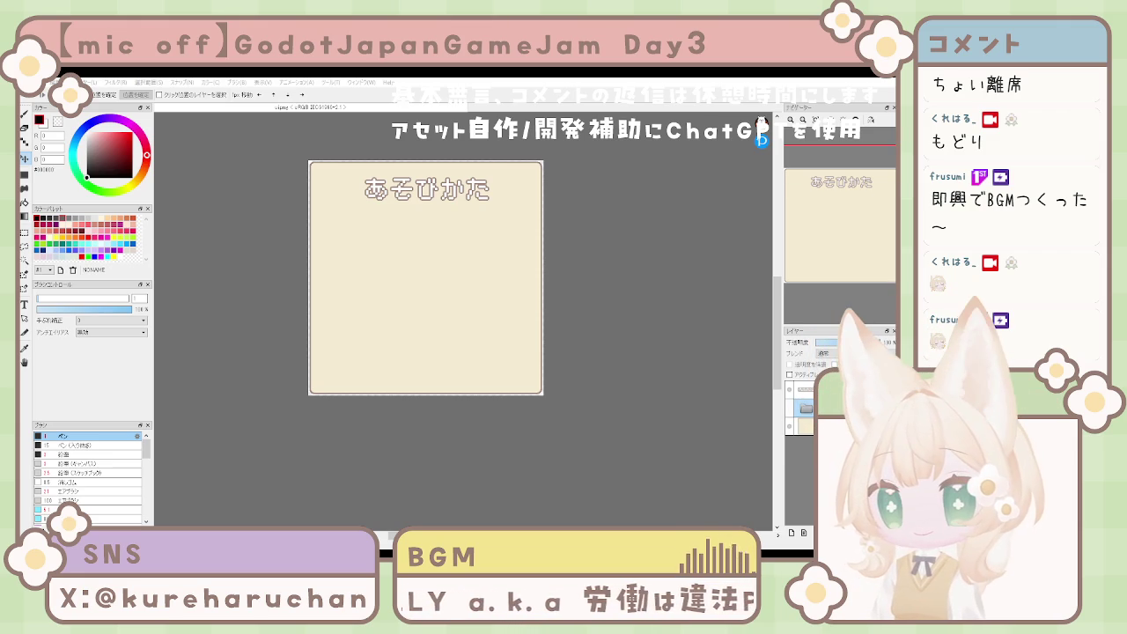
pyautogui.click(790, 408)
pyautogui.click(790, 408)
pyautogui.click(789, 408)
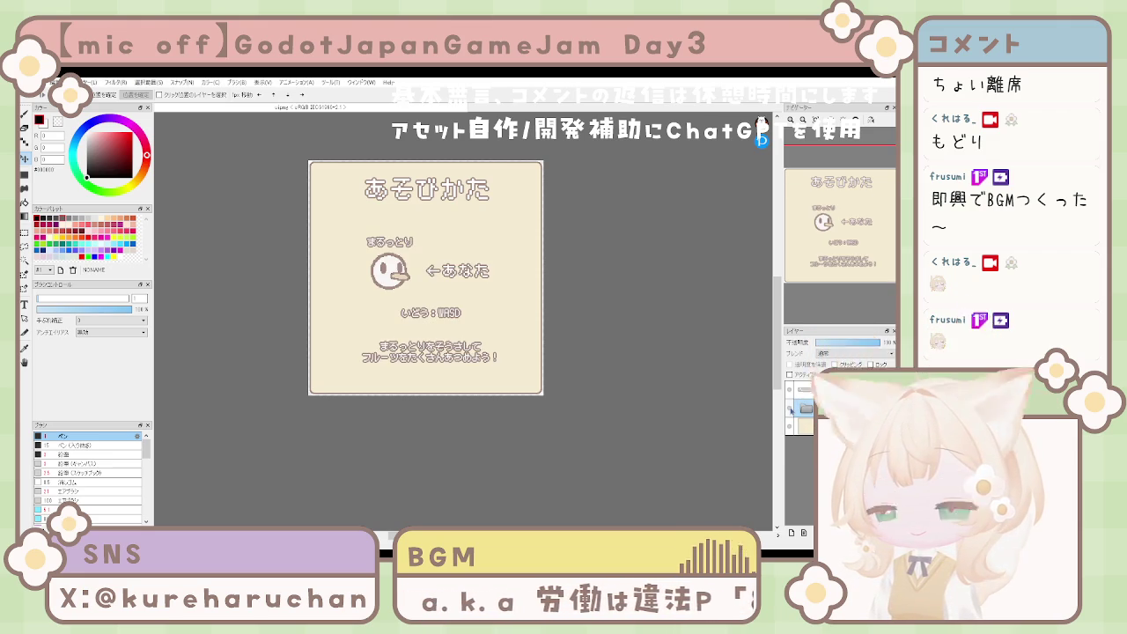
pyautogui.scroll(3, 485, 354)
pyautogui.scroll(-3, 485, 354)
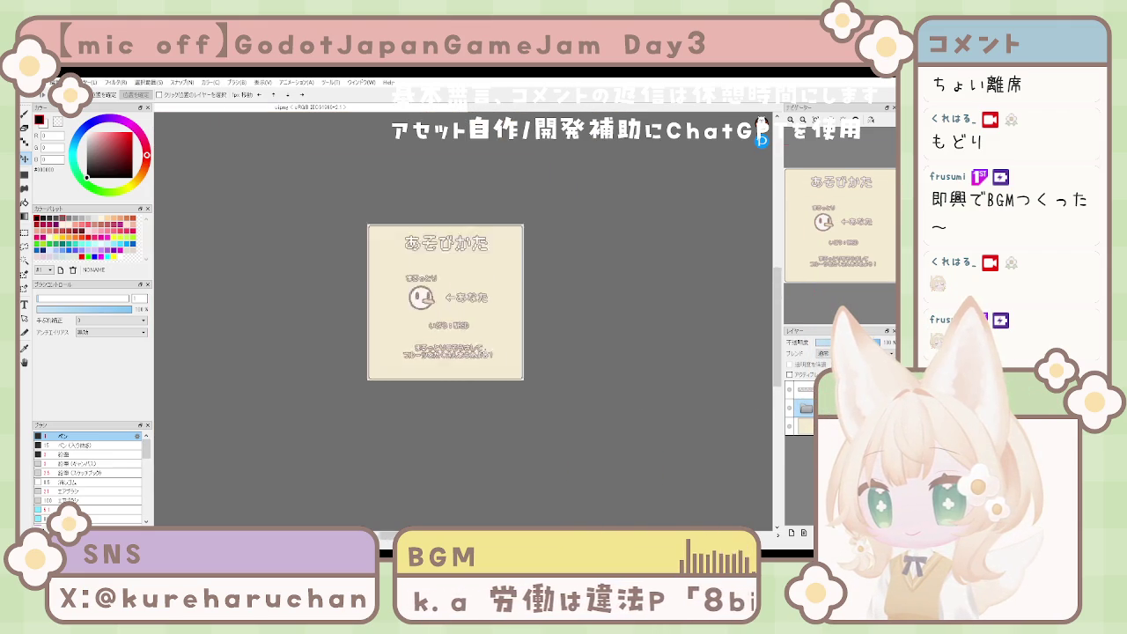
pyautogui.scroll(-2, 485, 353)
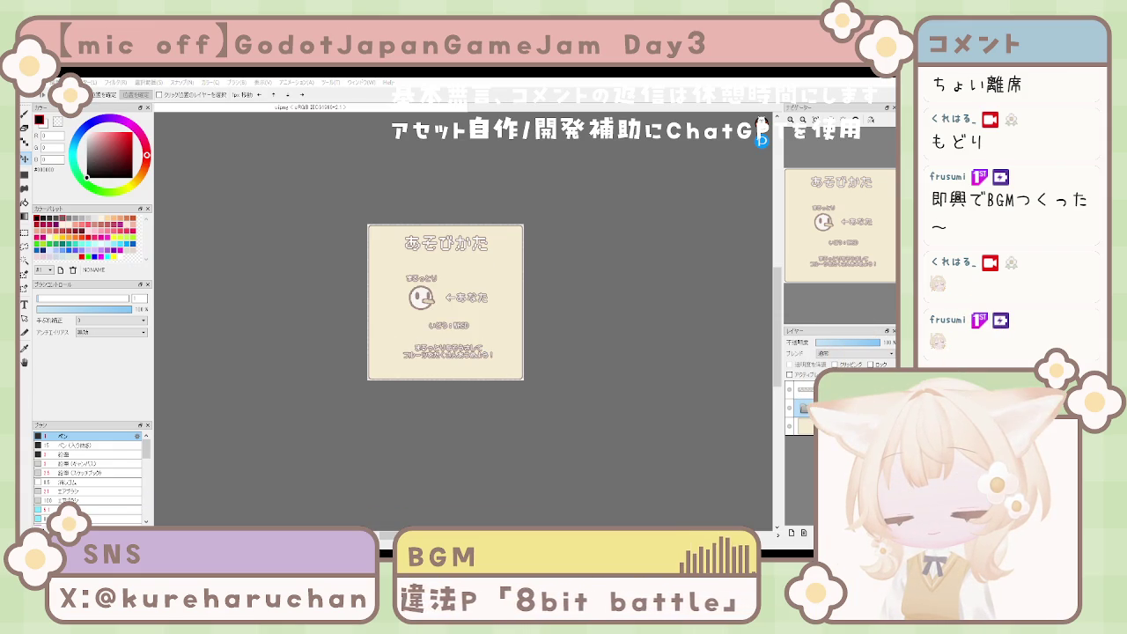
pyautogui.hotkey('alt', 'Tab')
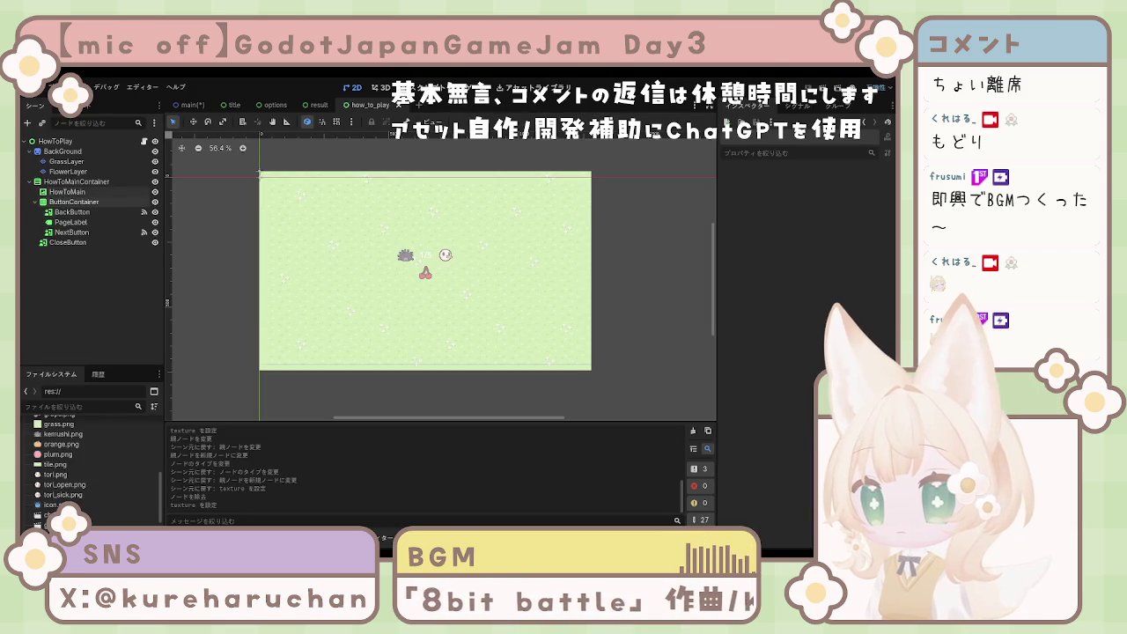
# Step: Import how_to_play_0.png and set it as the HowToMain texture to show the cream あそびかた panel
pyautogui.click(88, 191)
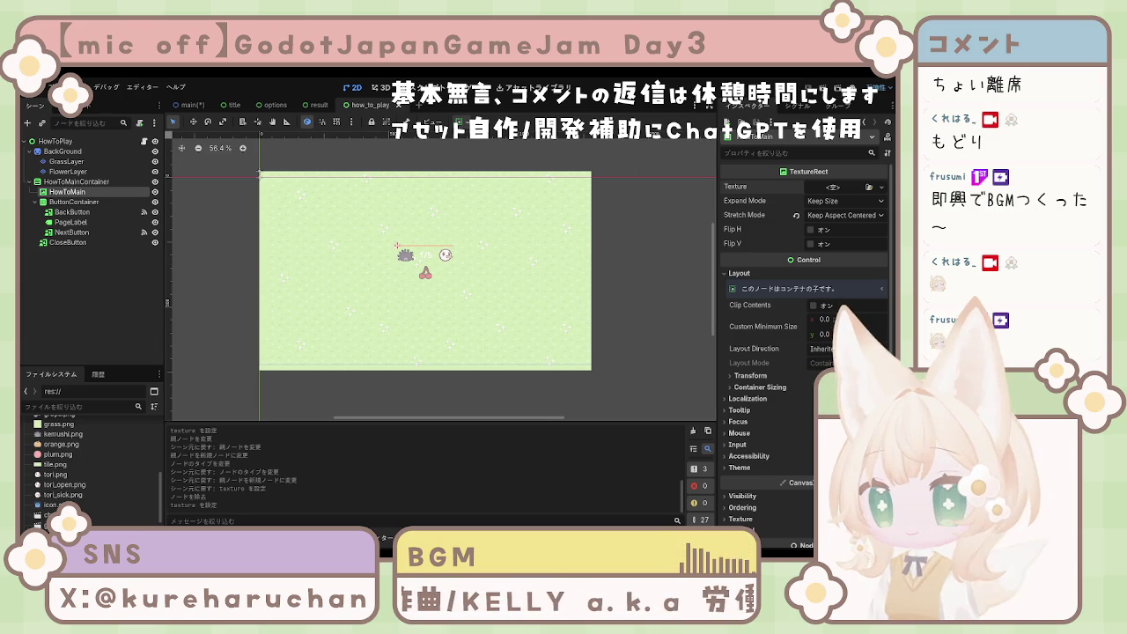
pyautogui.hotkey('ctrl', 'F12')
pyautogui.press('Return')
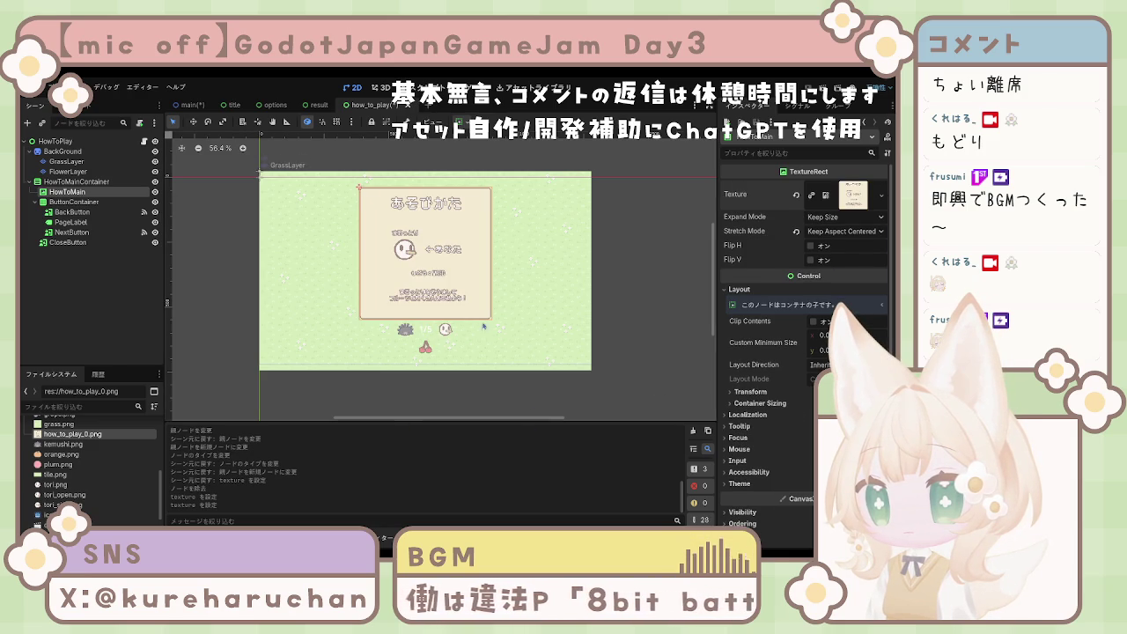
pyautogui.click(629, 327)
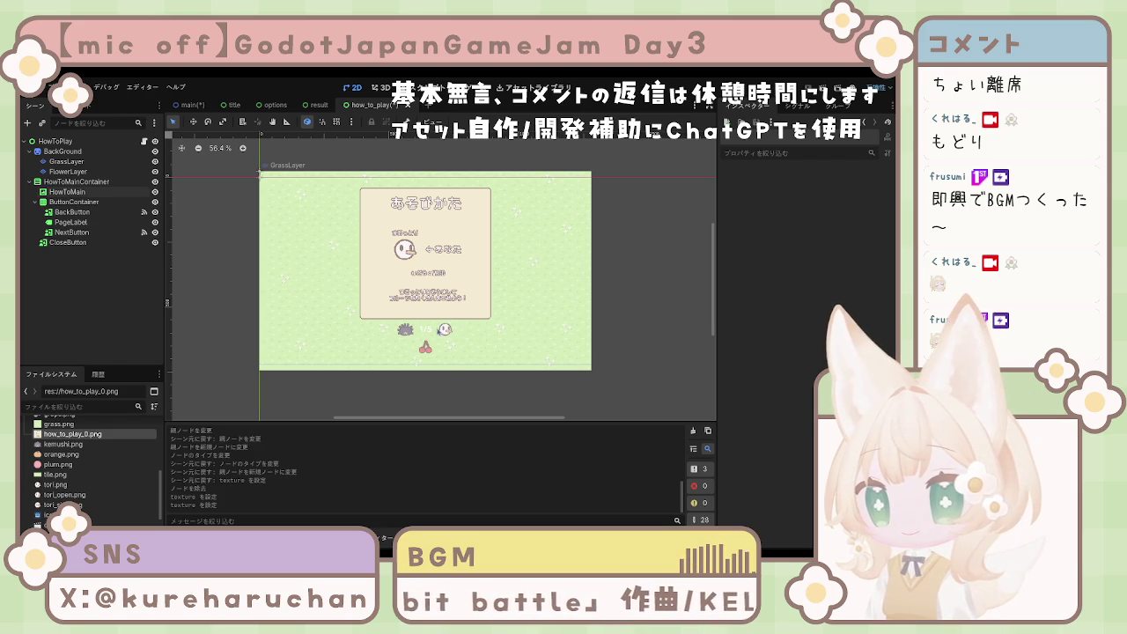
# Step: Inspect the BackButton and CloseButton nodes, then return to FireAlpaca
pyautogui.click(443, 329)
pyautogui.click(693, 383)
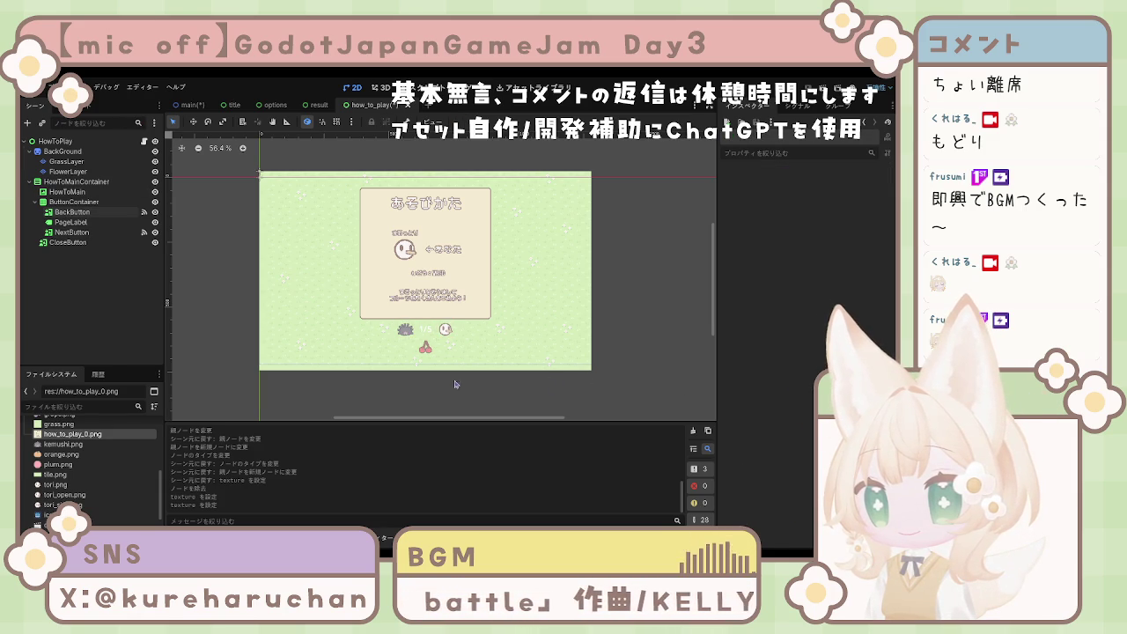
pyautogui.click(443, 329)
pyautogui.click(481, 384)
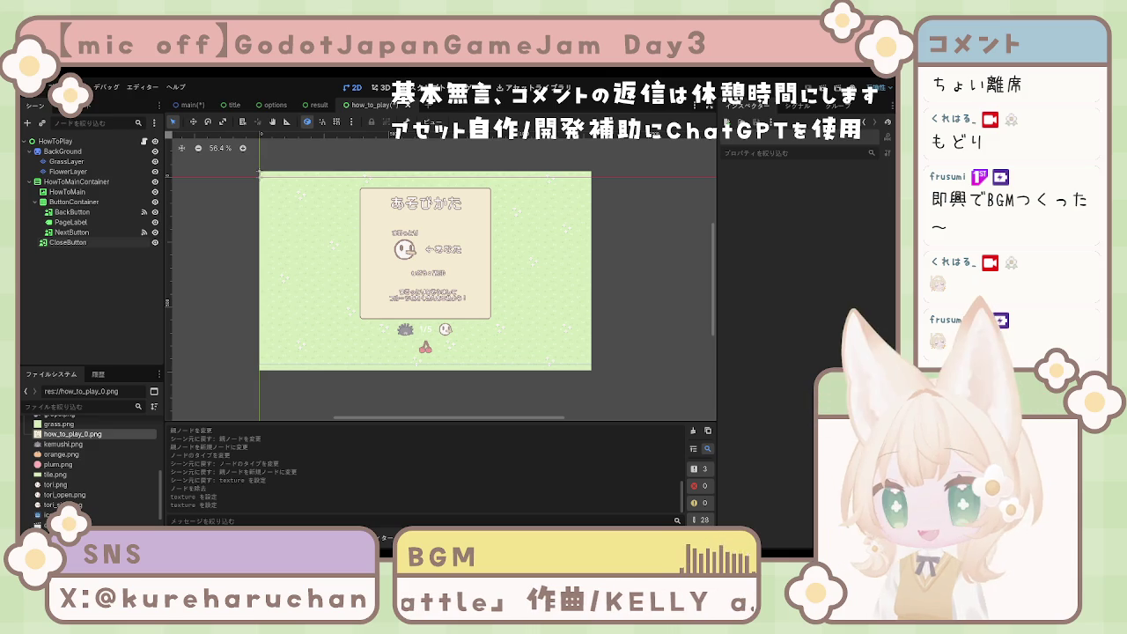
pyautogui.hscroll(-1, 440, 273)
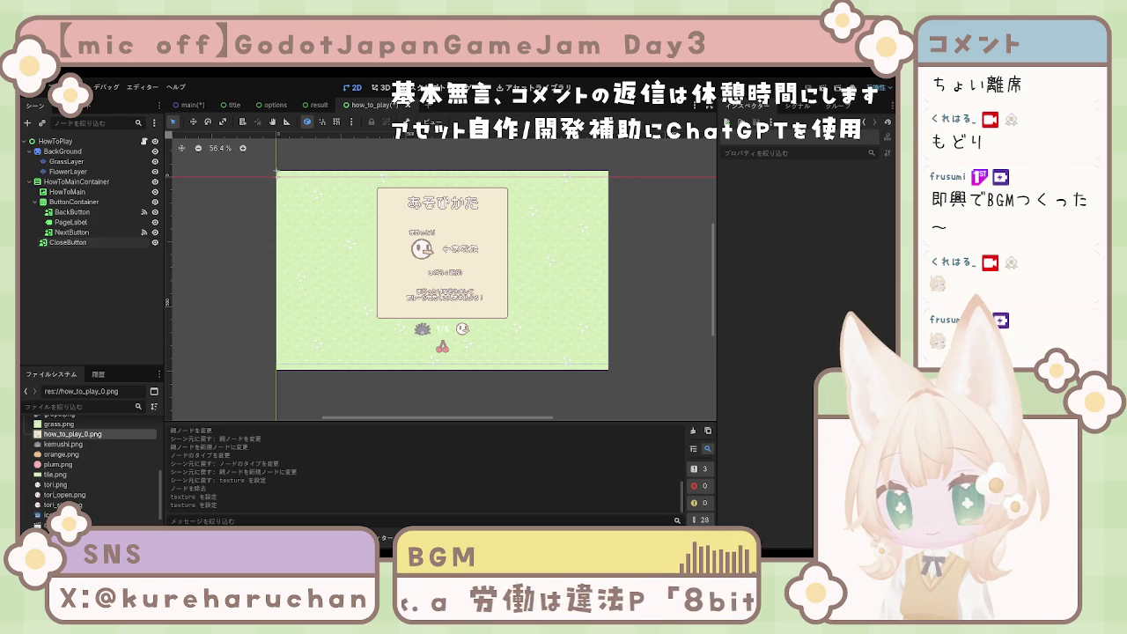
pyautogui.hotkey('alt', 'Tab')
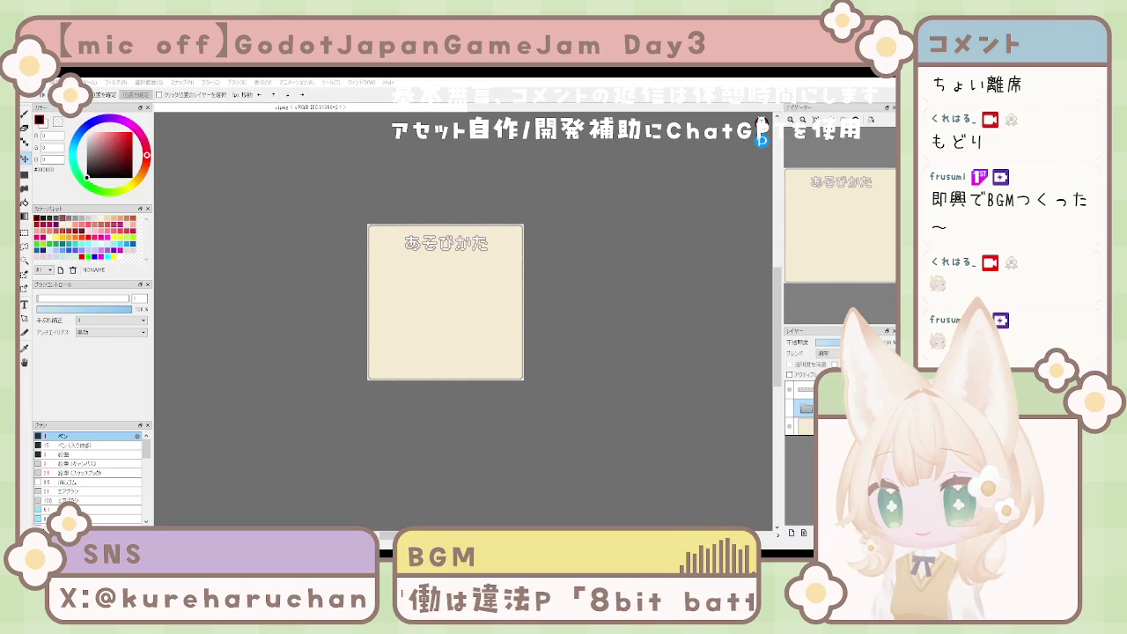
# Step: Make the ←あなた text layer visible on the panel
pyautogui.click(799, 408)
pyautogui.click(806, 423)
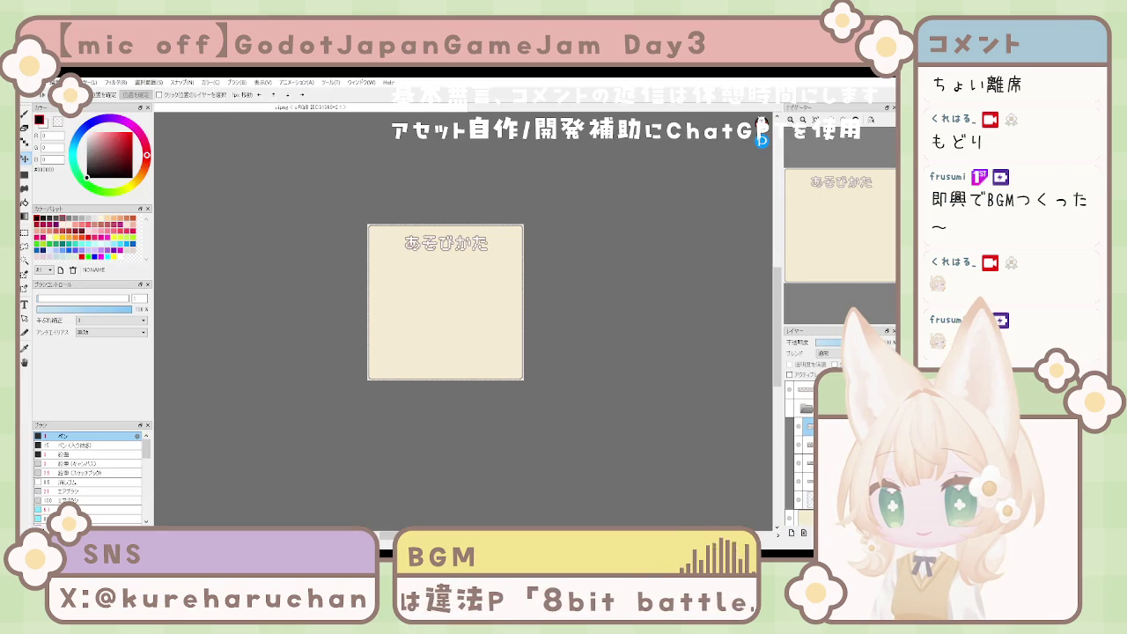
pyautogui.click(790, 423)
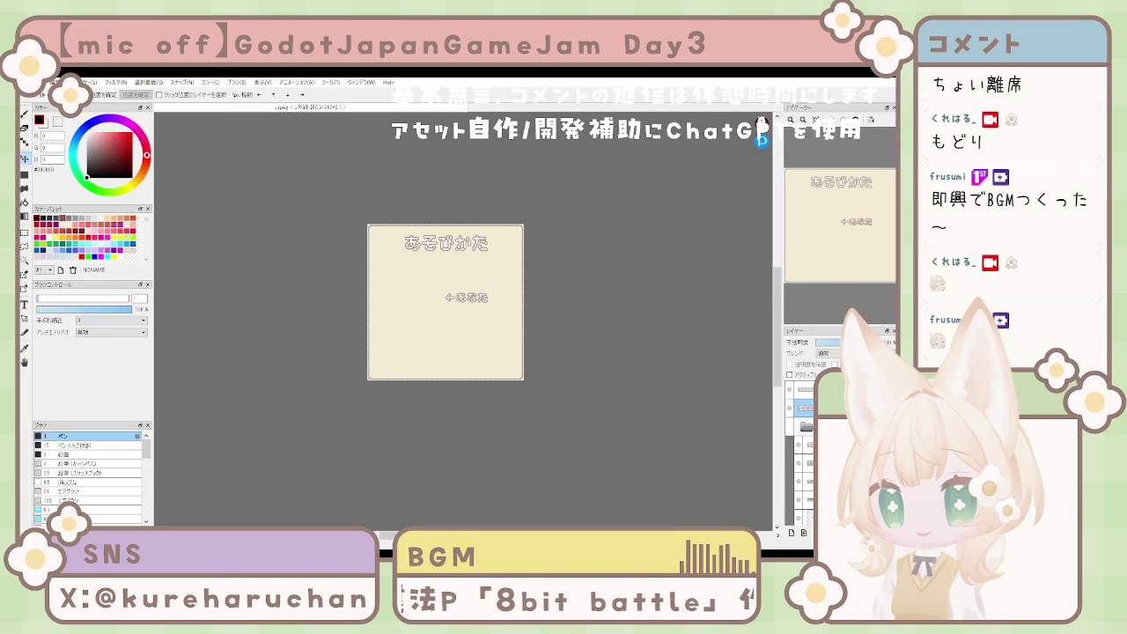
pyautogui.click(798, 408)
pyautogui.click(801, 408)
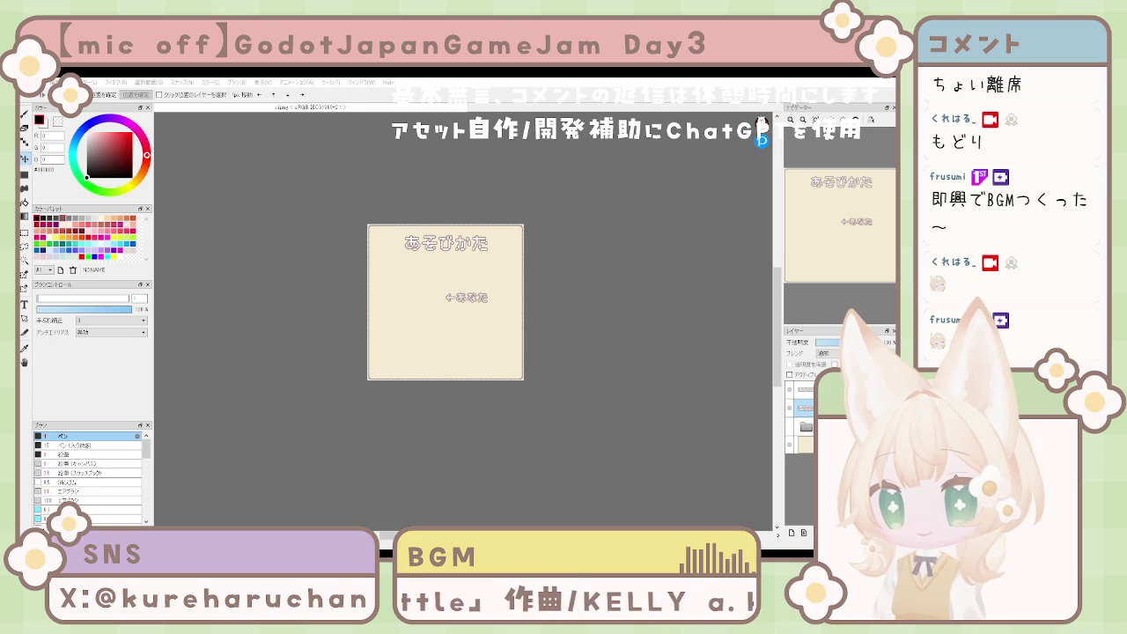
# Step: Paste the cherry, grape, pink fruit and orange sprites as four new layers, then select them
pyautogui.hotkey('ctrl', 'v')
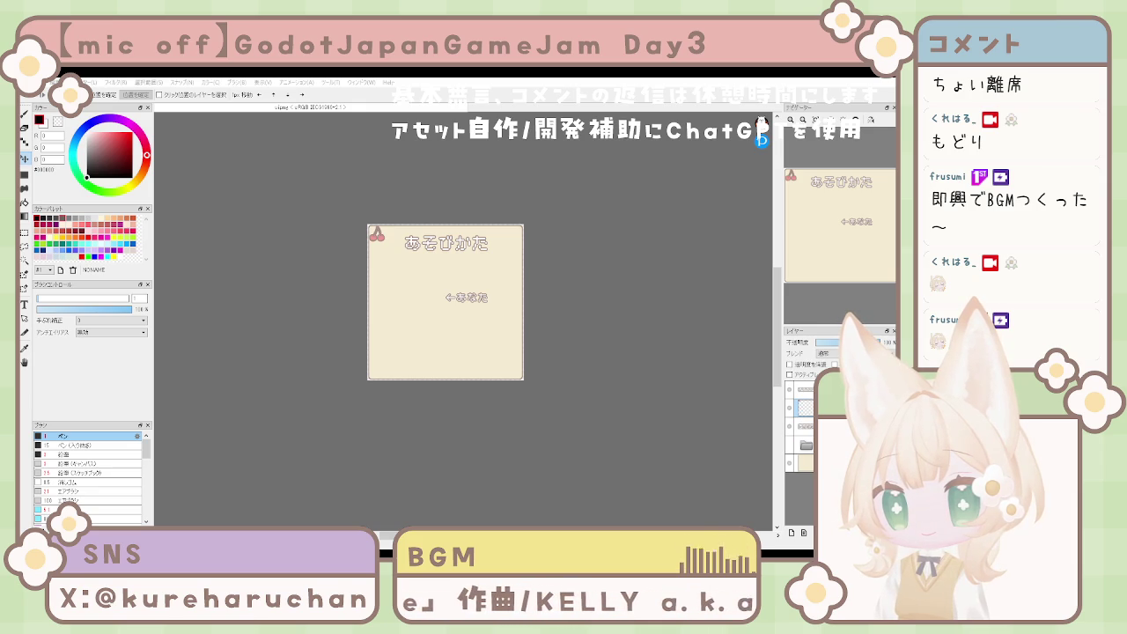
pyautogui.hotkey('ctrl', 'v')
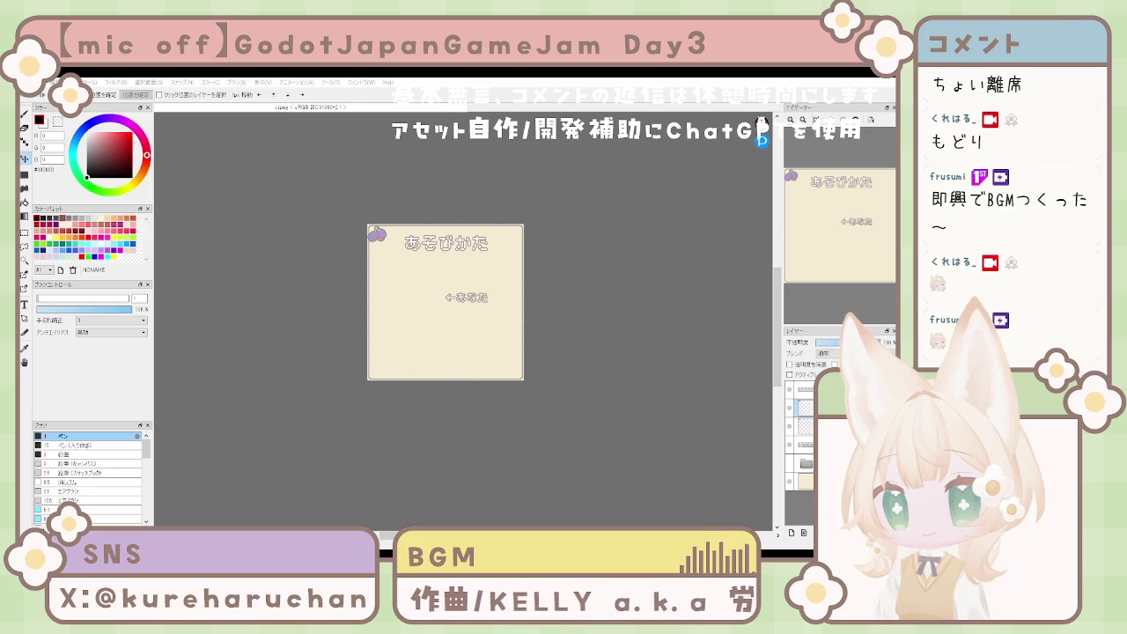
pyautogui.hotkey('ctrl', 'v')
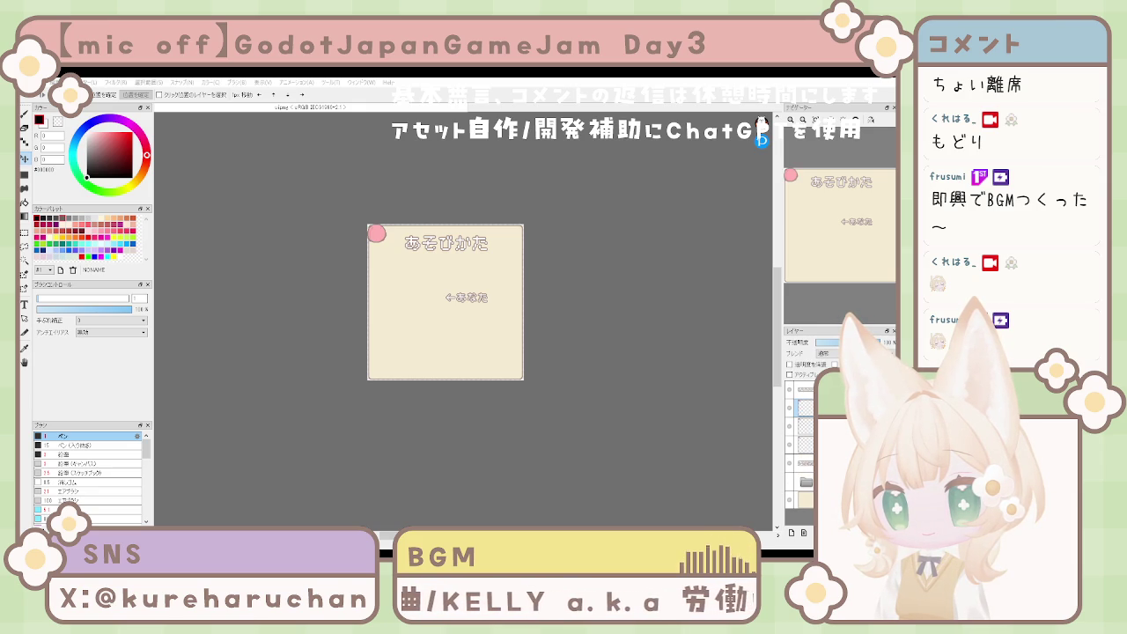
pyautogui.hotkey('ctrl', 'v')
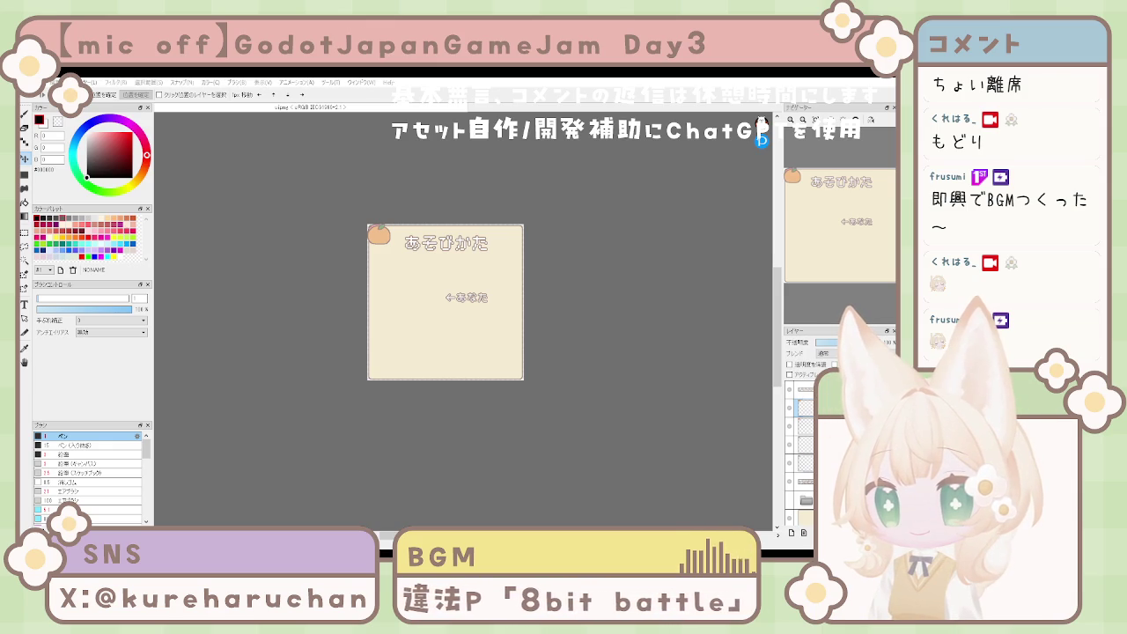
pyautogui.keyDown('shift'); pyautogui.click(845, 465); pyautogui.keyUp('shift')
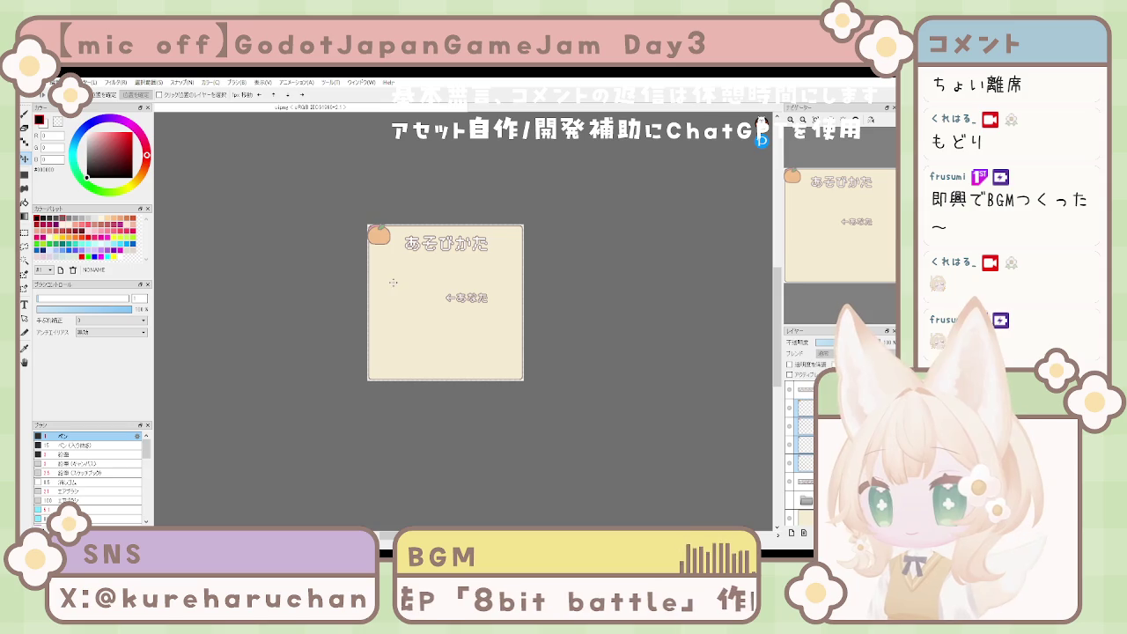
# Step: Scale up the four selected fruit sprites with a free transform
pyautogui.hotkey('ctrl', 't')
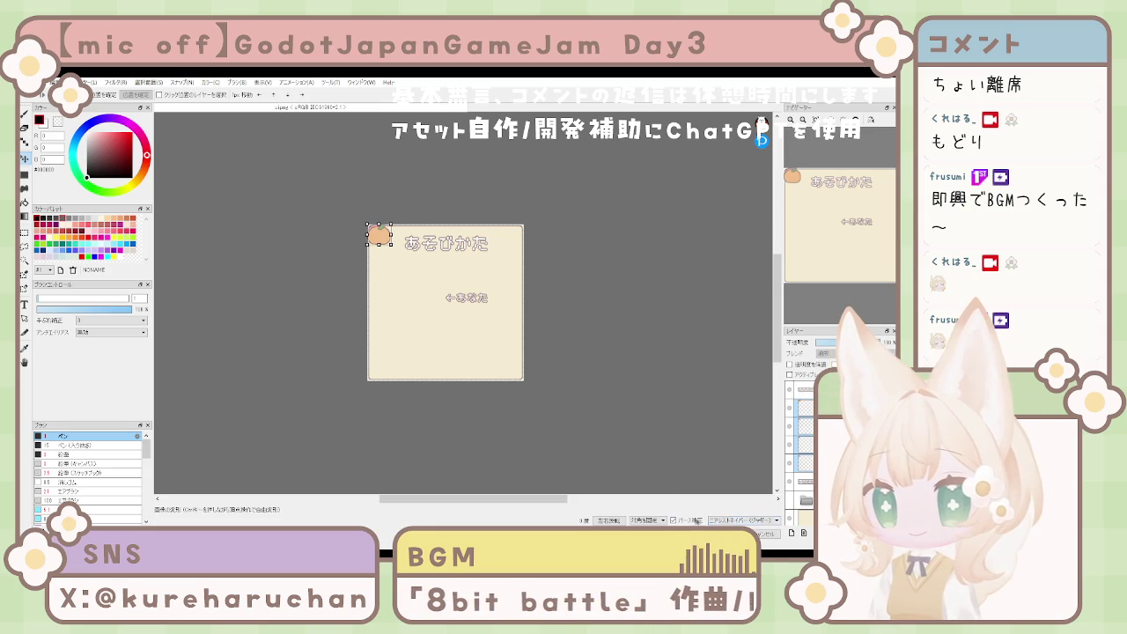
pyautogui.moveTo(392, 245); pyautogui.dragTo(400, 256)
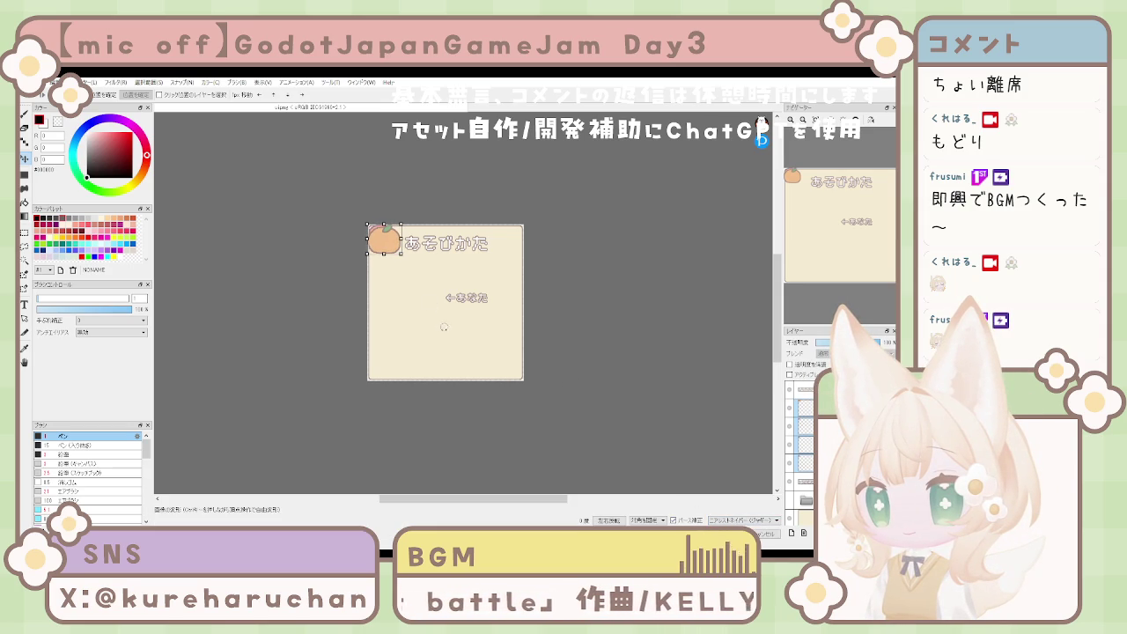
pyautogui.scroll(-5, 378, 242)
pyautogui.scroll(6, 377, 242)
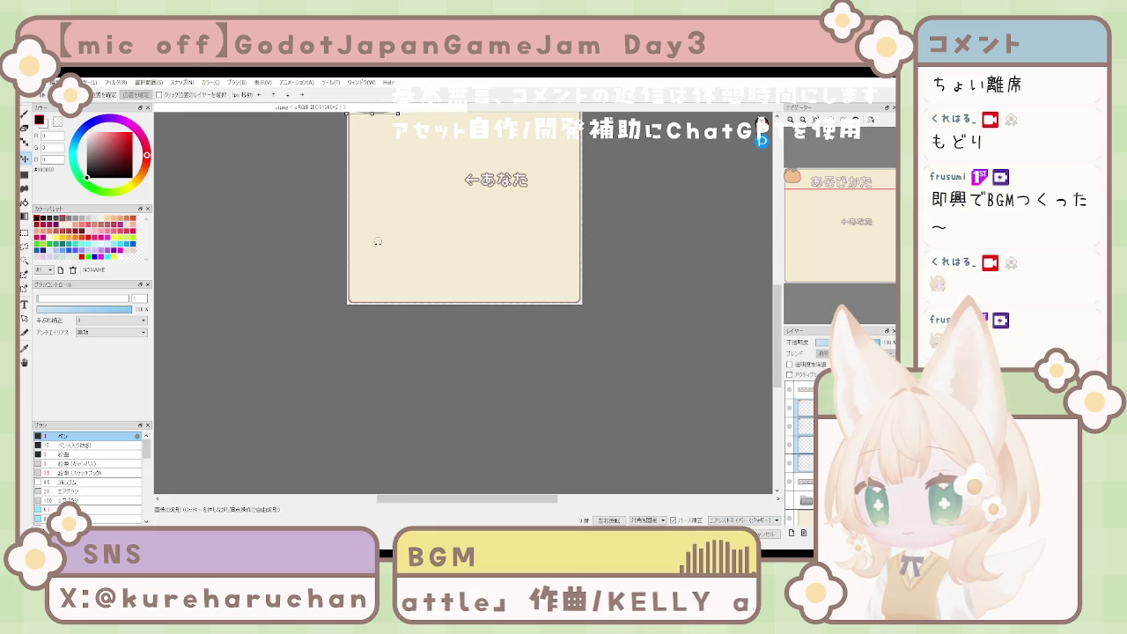
pyautogui.scroll(3, 373, 243)
pyautogui.scroll(3, 384, 338)
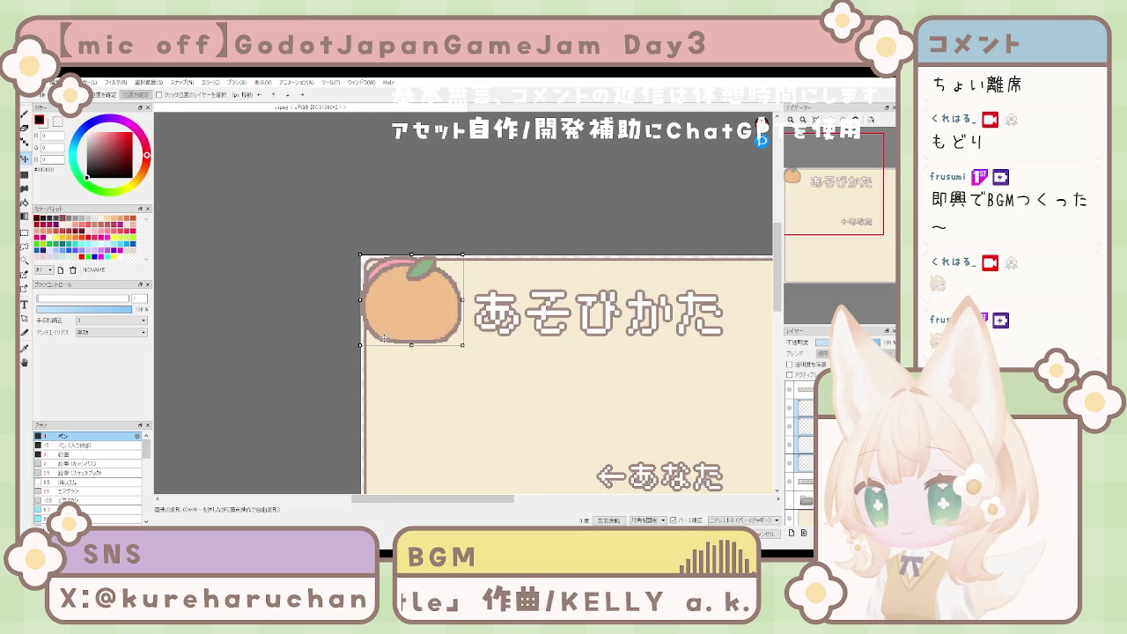
pyautogui.moveTo(463, 347); pyautogui.dragTo(465, 350)
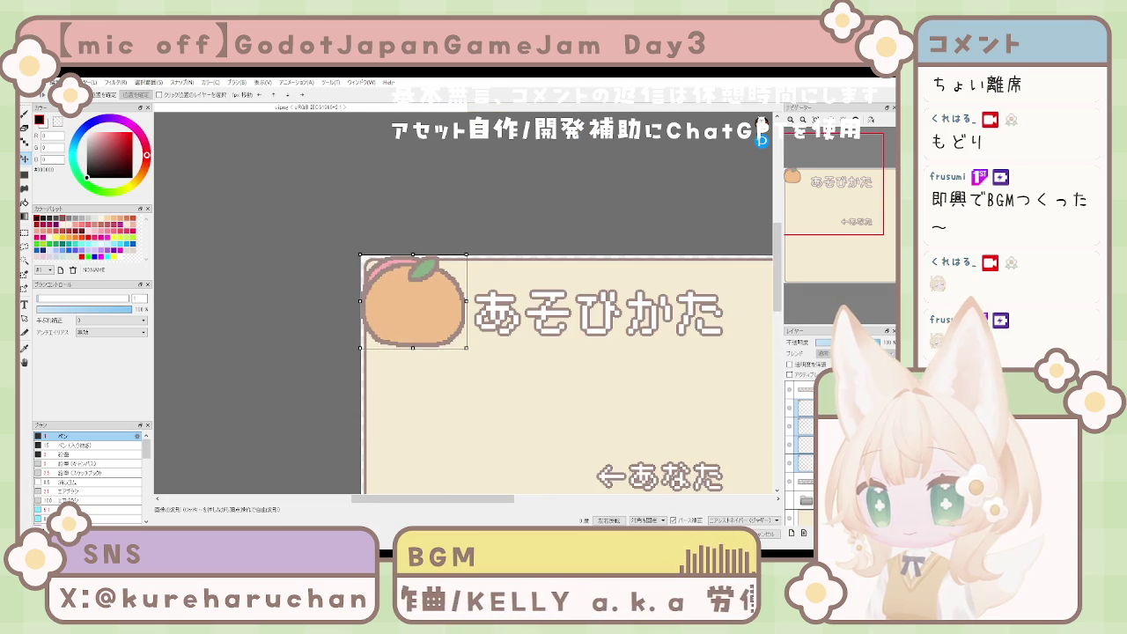
pyautogui.press('Return')
# Step: Arrange cherry, grape, pink fruit and orange in a centred row across the panel
pyautogui.moveTo(498, 399)
pyautogui.mouseDown()
pyautogui.moveTo(551, 461)
pyautogui.moveTo(618, 505)
pyautogui.mouseUp()
pyautogui.scroll(2, 551, 461)
pyautogui.scroll(-4, 552, 461)
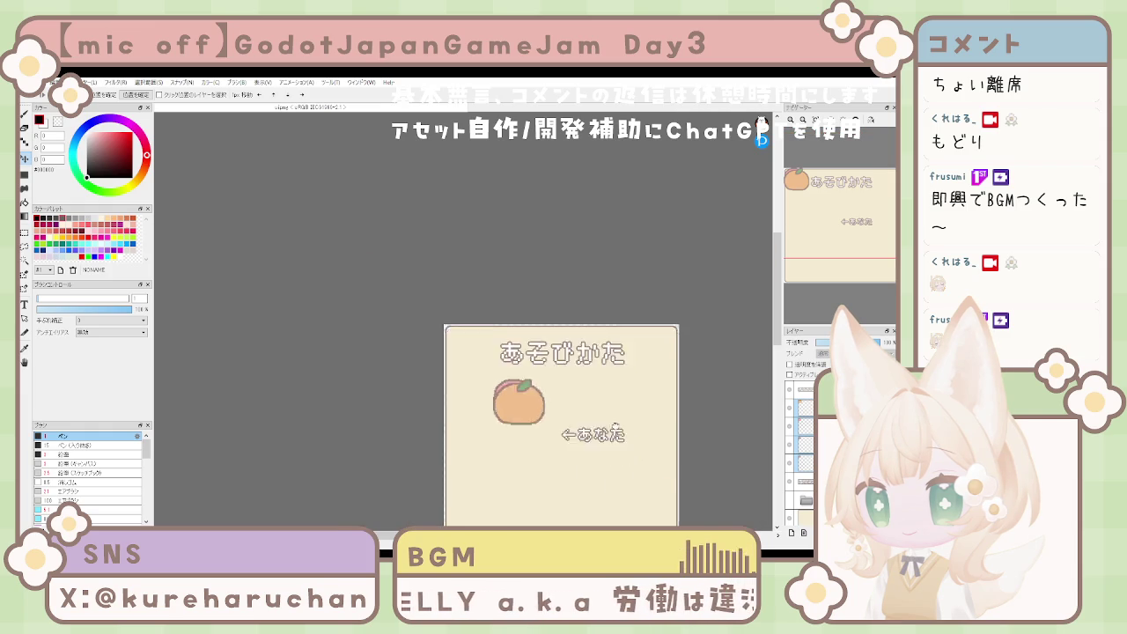
pyautogui.moveTo(677, 436)
pyautogui.mouseDown()
pyautogui.moveTo(677, 403)
pyautogui.moveTo(649, 502)
pyautogui.mouseUp()
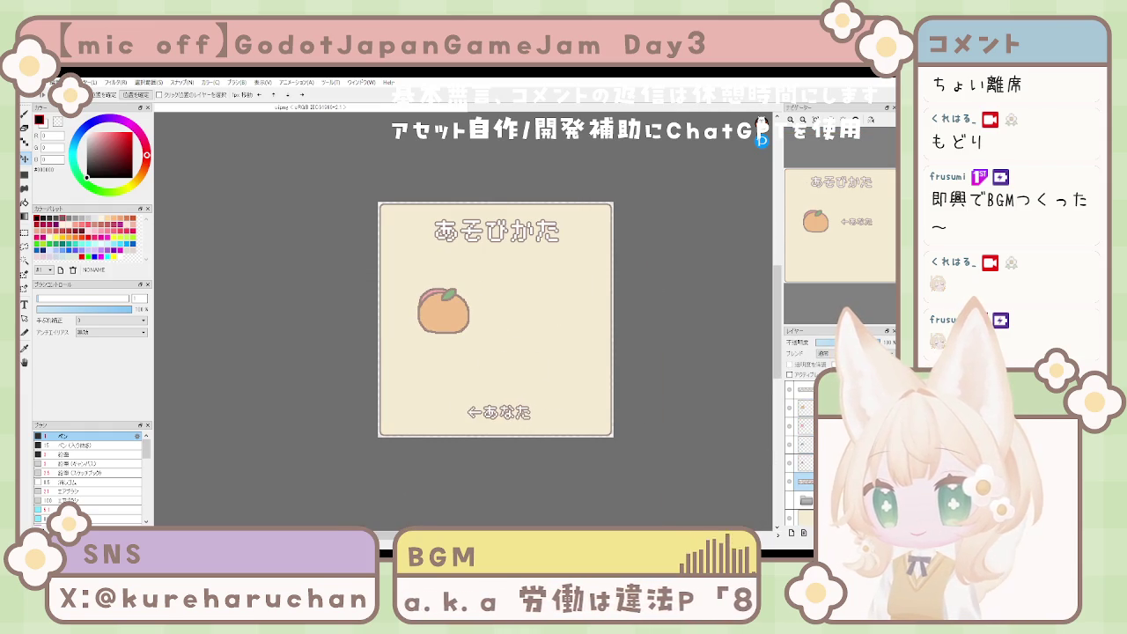
pyautogui.moveTo(467, 349); pyautogui.dragTo(574, 354)
pyautogui.moveTo(634, 395); pyautogui.dragTo(524, 389)
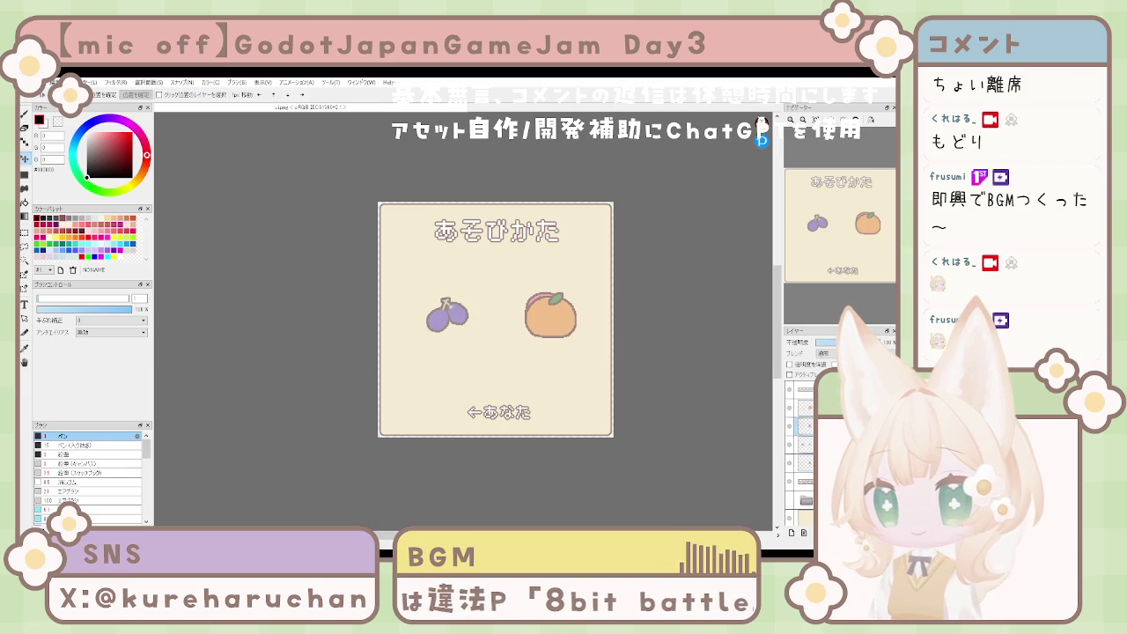
pyautogui.moveTo(621, 421)
pyautogui.mouseDown()
pyautogui.moveTo(569, 418)
pyautogui.moveTo(522, 383)
pyautogui.moveTo(395, 379)
pyautogui.mouseUp()
pyautogui.click(806, 463)
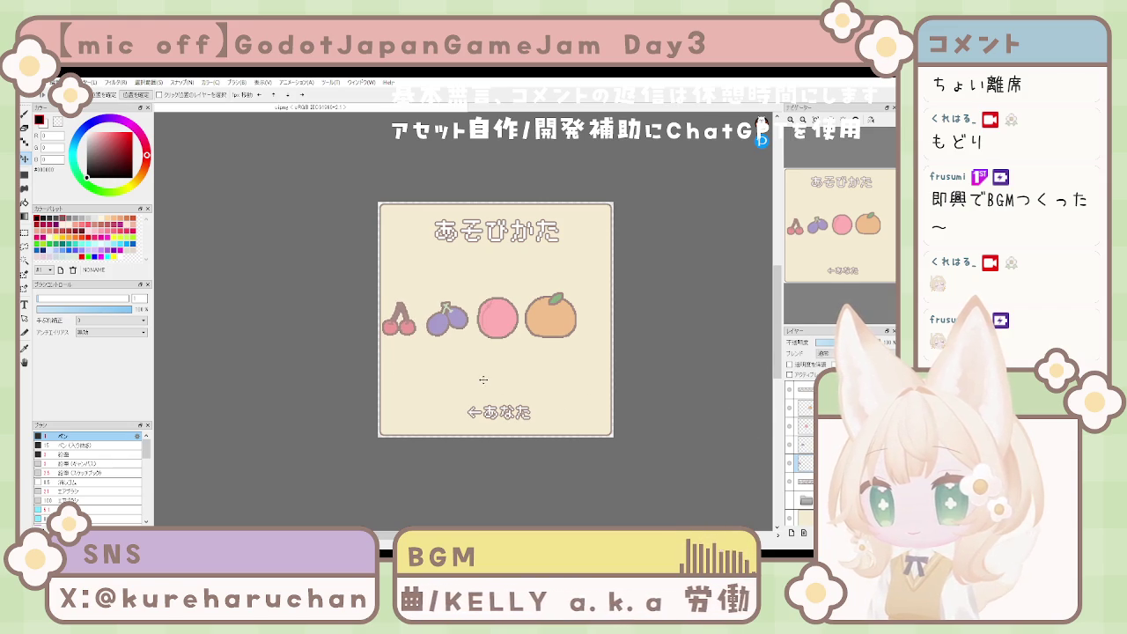
pyautogui.moveTo(484, 379); pyautogui.dragTo(523, 364)
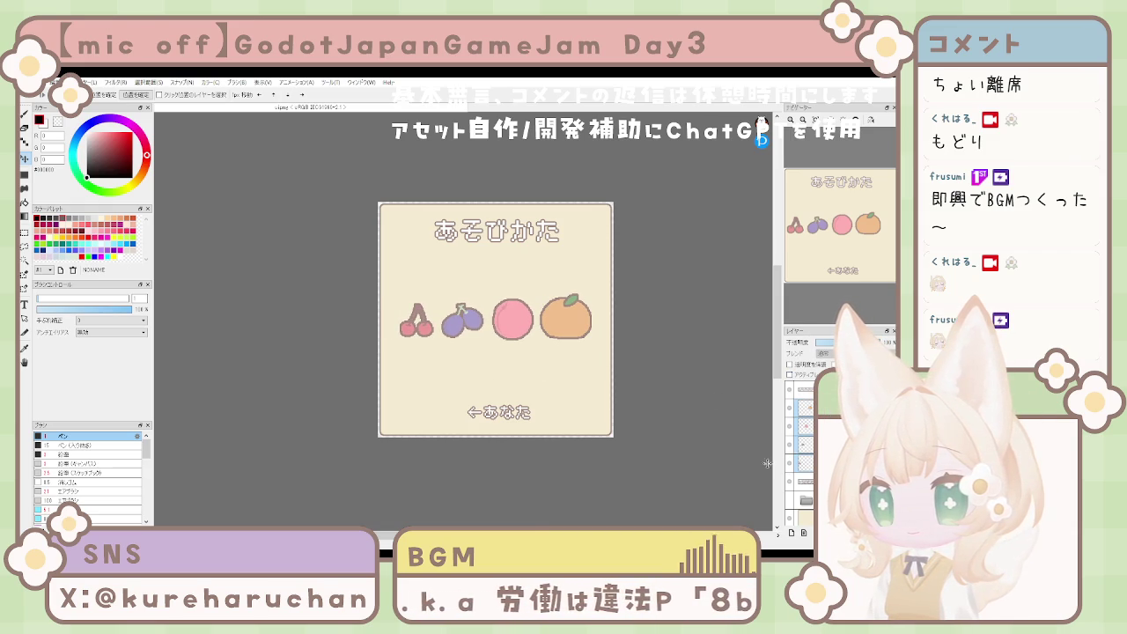
# Step: Nudge the orange sprite slightly right and down
pyautogui.click(803, 462)
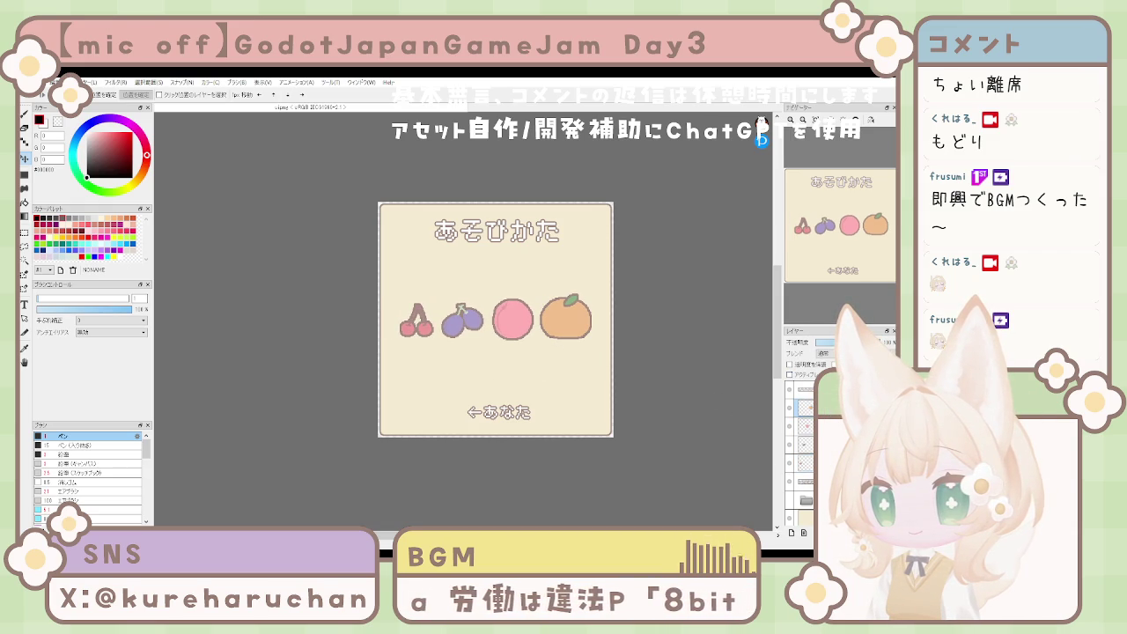
pyautogui.click(803, 446)
pyautogui.click(803, 424)
pyautogui.click(803, 444)
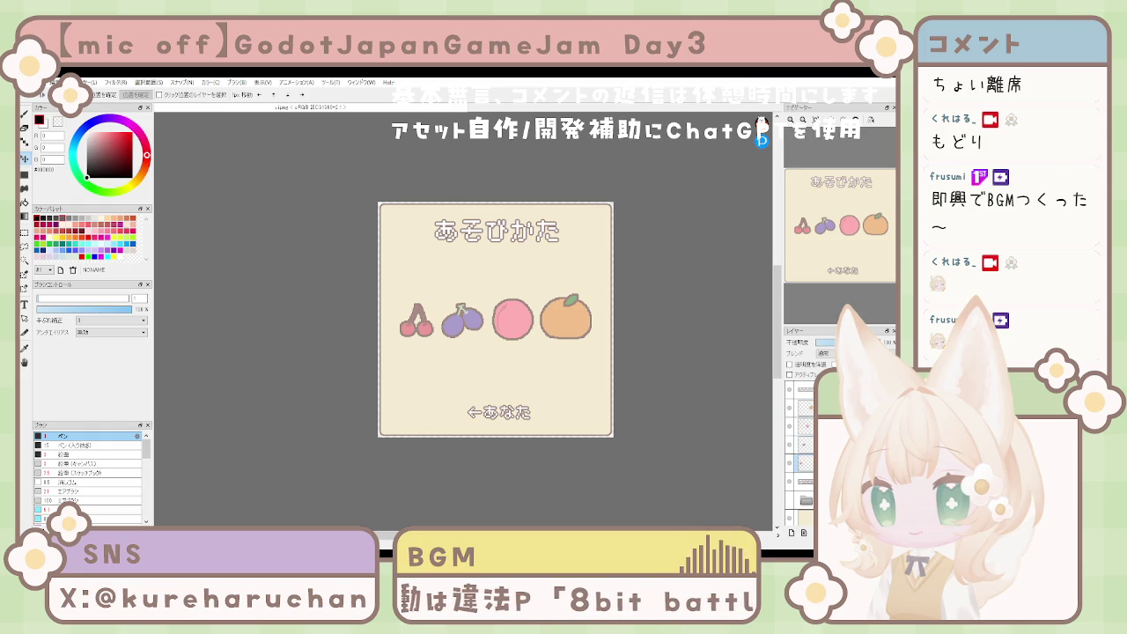
pyautogui.click(803, 407)
pyautogui.moveTo(564, 384); pyautogui.dragTo(565, 387)
# Step: Move the ←あなた label above the fruit row, then delete it
pyautogui.click(803, 426)
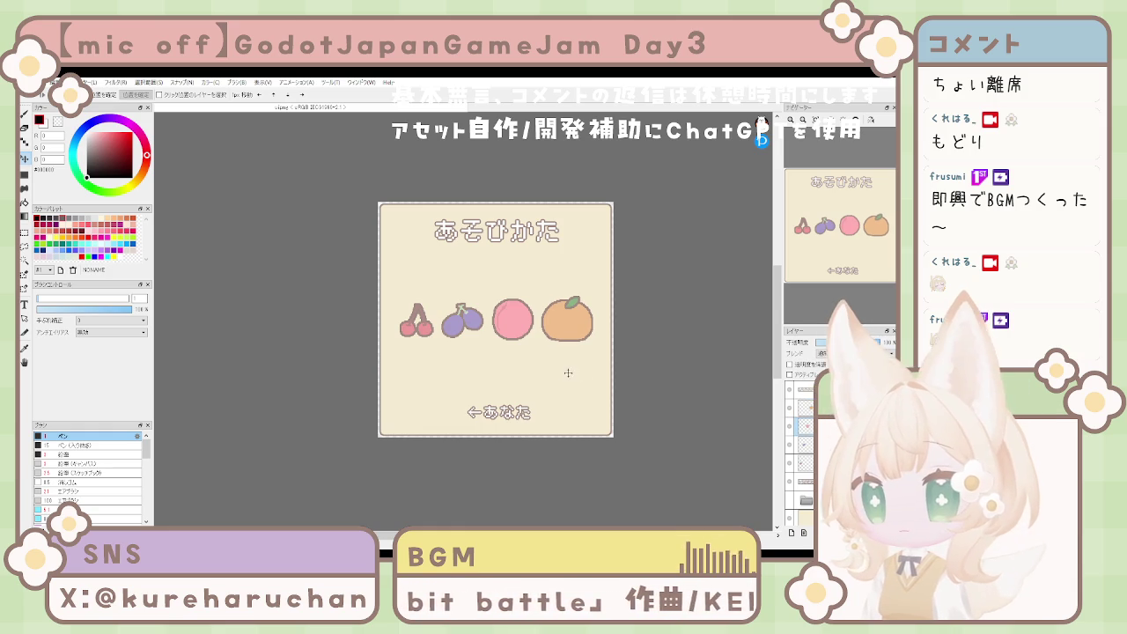
pyautogui.click(803, 481)
pyautogui.moveTo(499, 412)
pyautogui.mouseDown()
pyautogui.moveTo(489, 274)
pyautogui.moveTo(508, 266)
pyautogui.mouseUp()
pyautogui.scroll(-1, 565, 348)
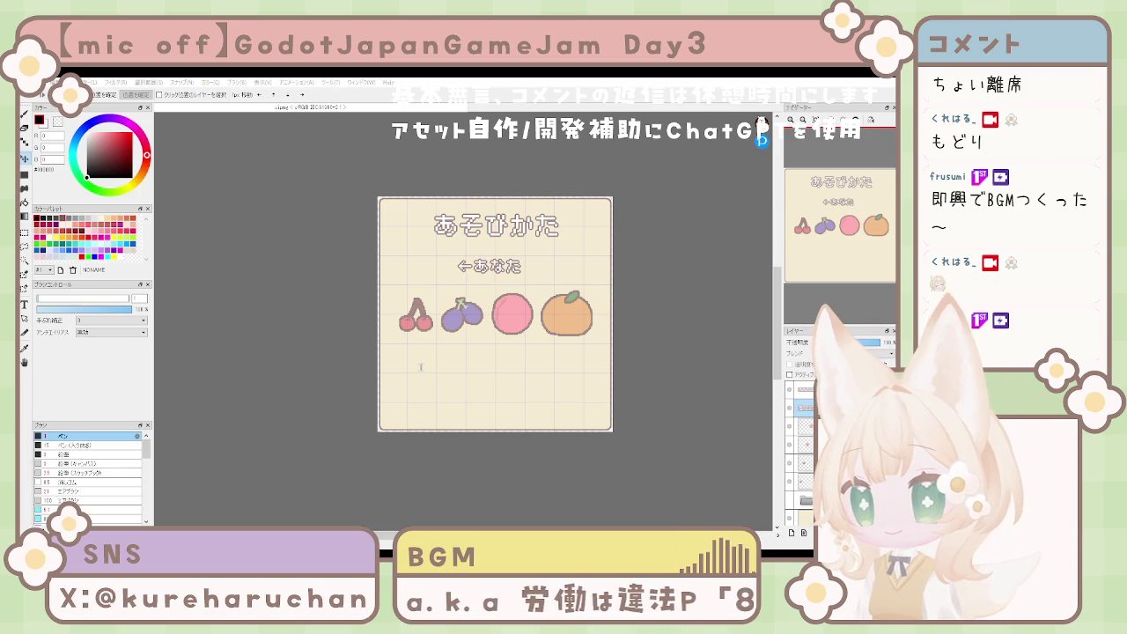
pyautogui.press('Delete')
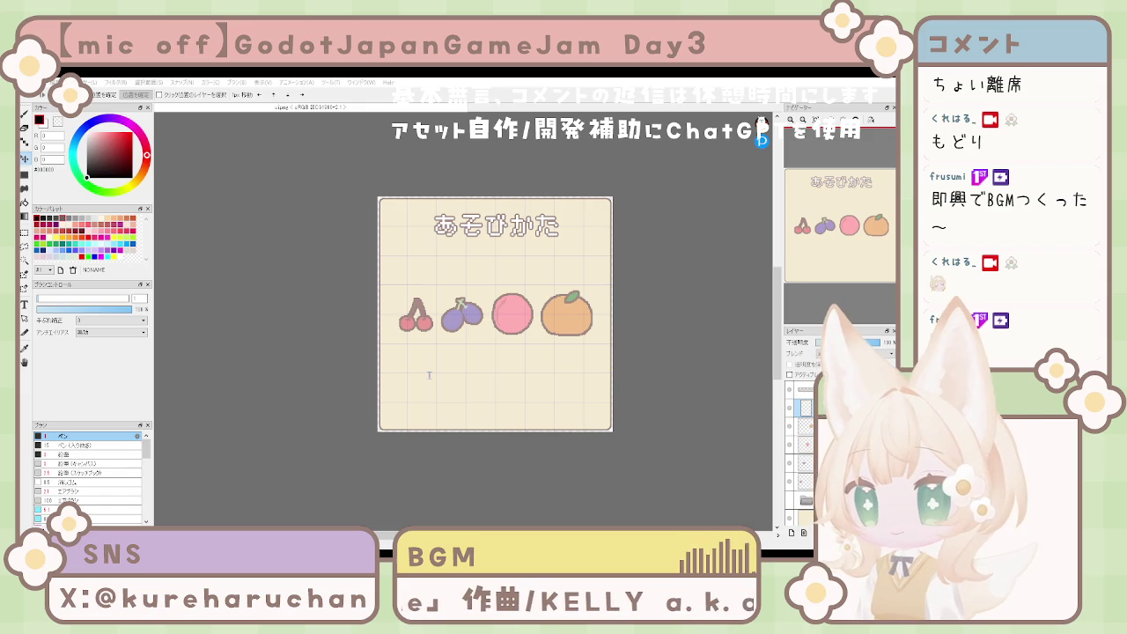
# Step: Add the caption フルーツには大きさがあります and centre it under the あそびかた title
pyautogui.hotkey('ctrl', 'v')
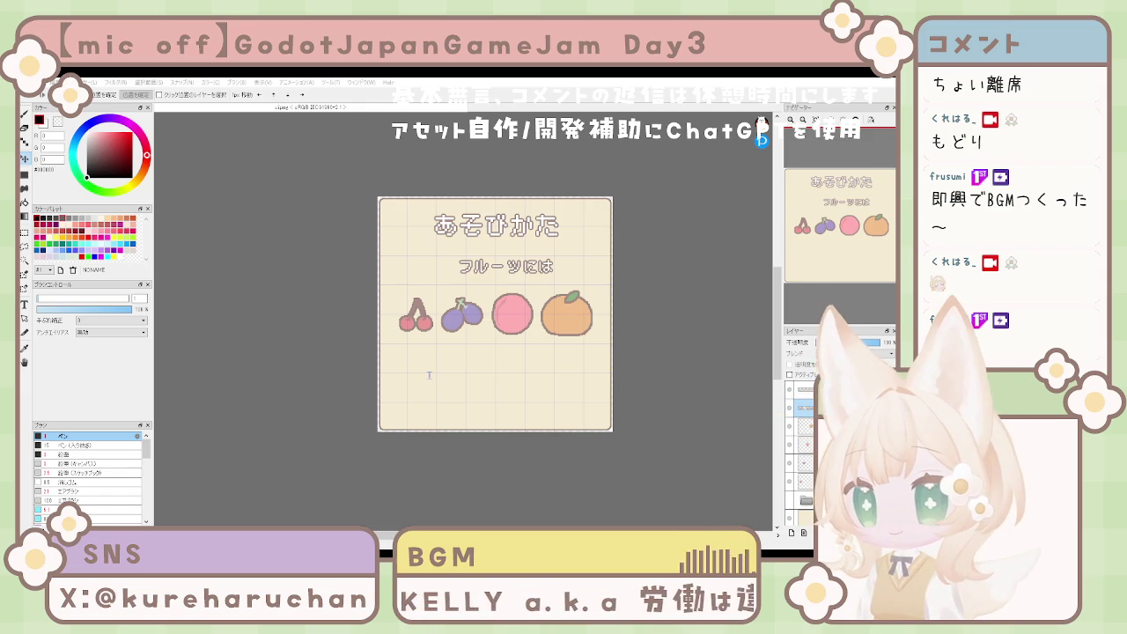
pyautogui.write('大きさがありま')
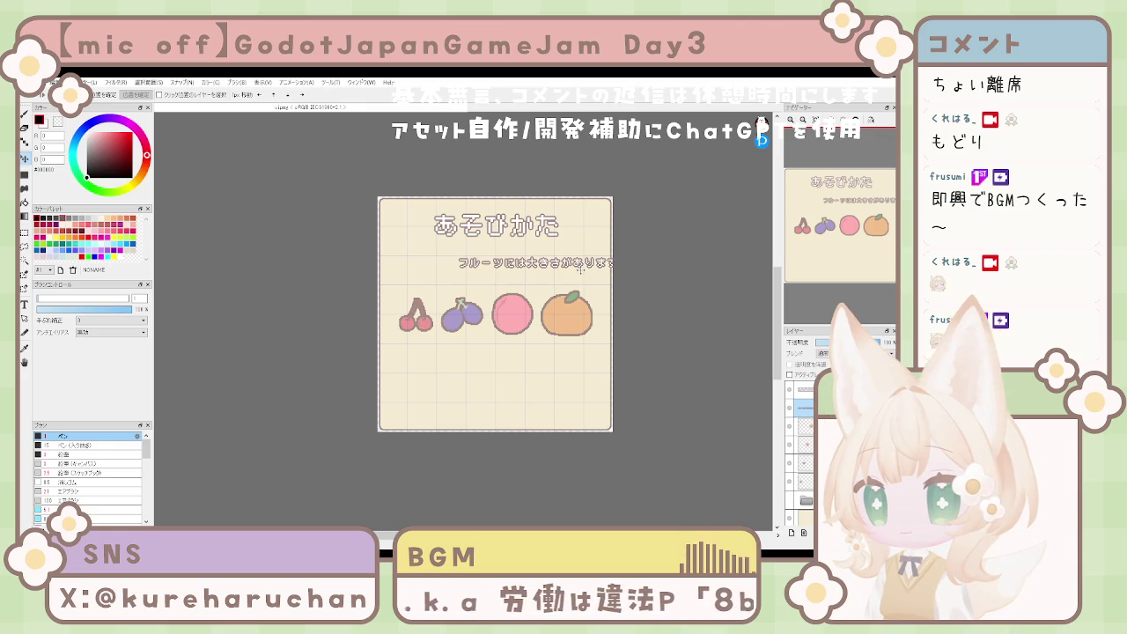
pyautogui.moveTo(578, 271); pyautogui.dragTo(537, 279)
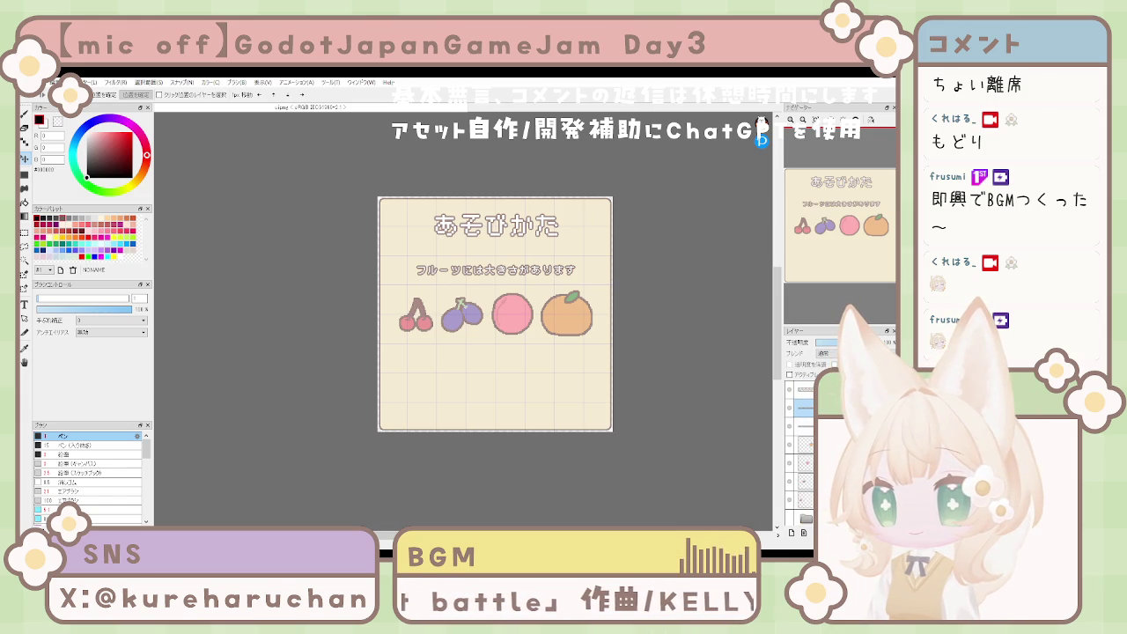
# Step: Place a copy of the caption below the fruit row
pyautogui.moveTo(797, 406); pyautogui.dragTo(797, 498)
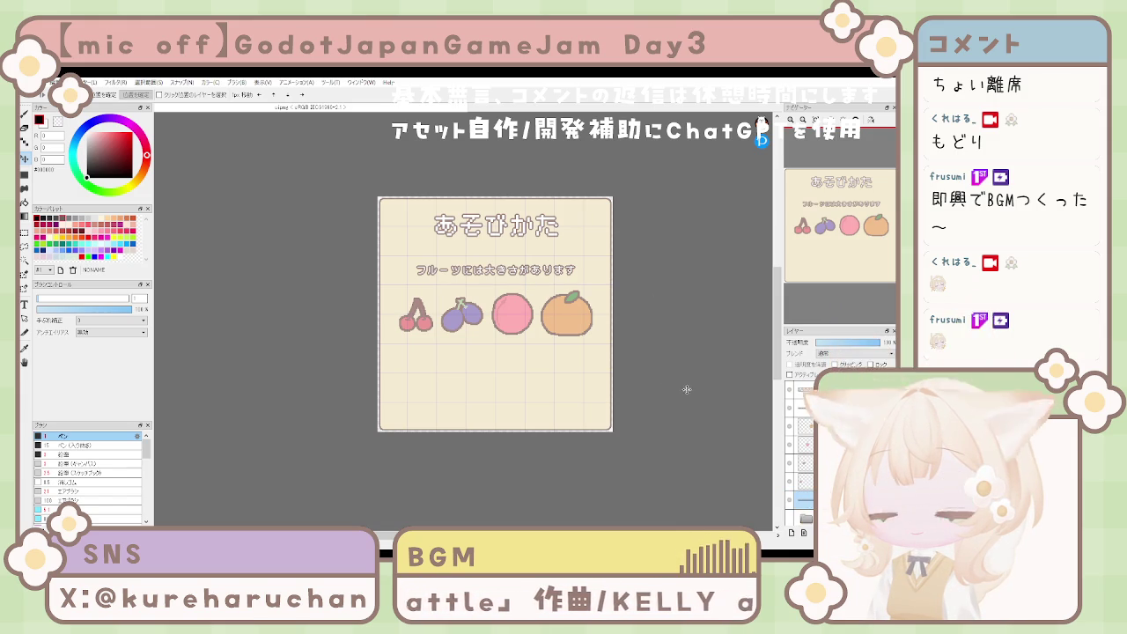
pyautogui.moveTo(507, 274); pyautogui.dragTo(504, 371)
pyautogui.hotkey('ctrl', 'z')
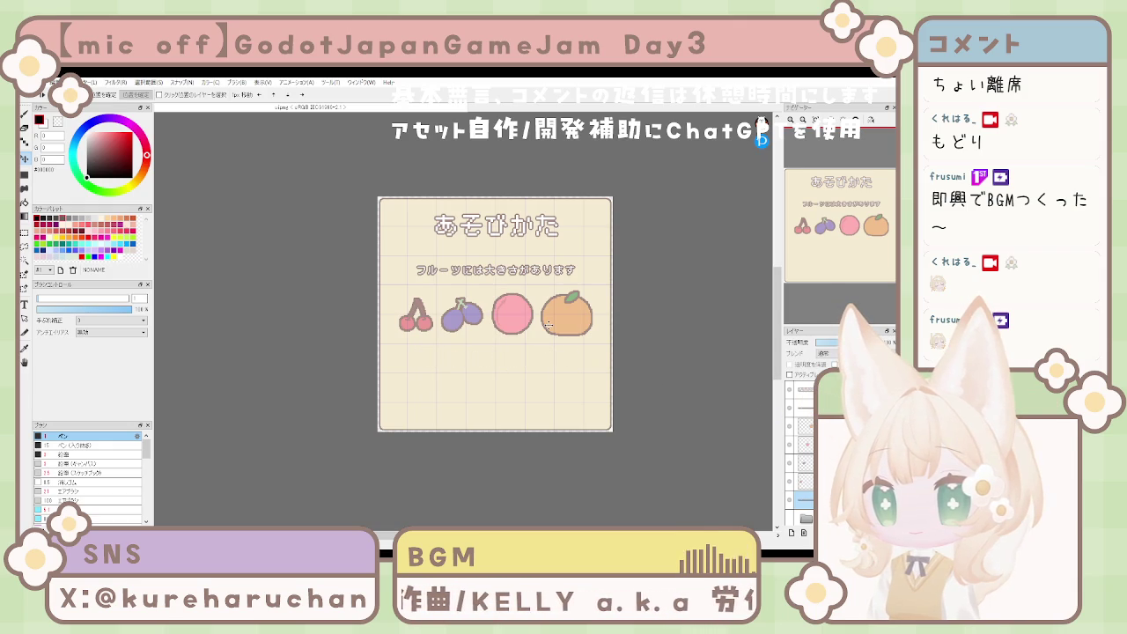
pyautogui.moveTo(513, 294); pyautogui.dragTo(527, 376)
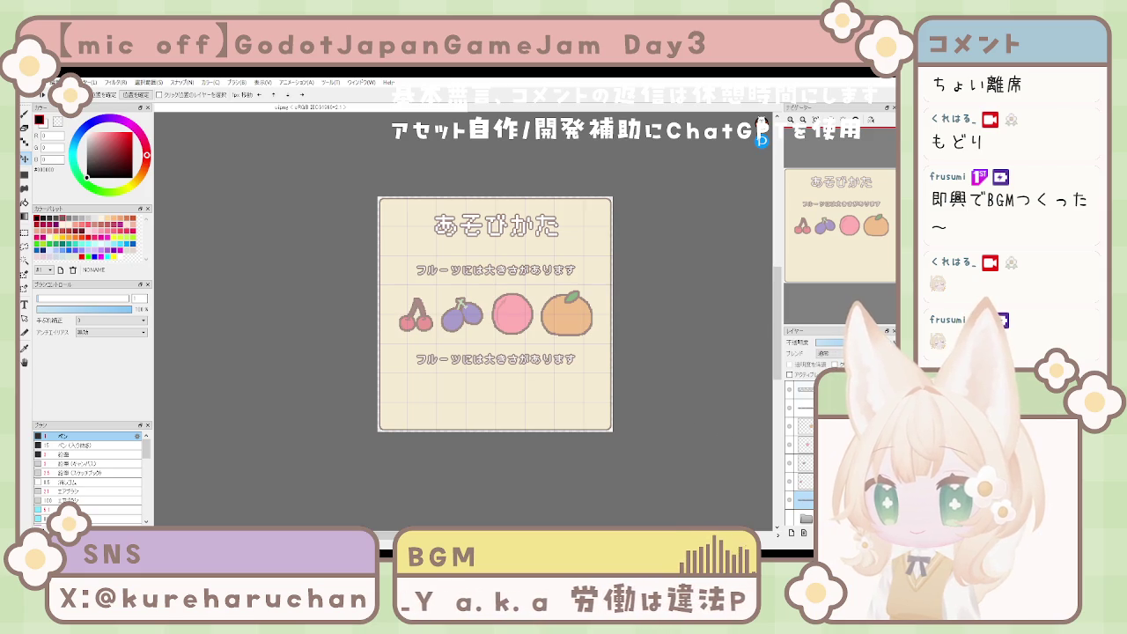
# Step: Nudge the caption and fruit row upward and remove the duplicate caption below the fruits
pyautogui.click(498, 327)
pyautogui.press('Up')
pyautogui.press('Up')
pyautogui.press('Up')
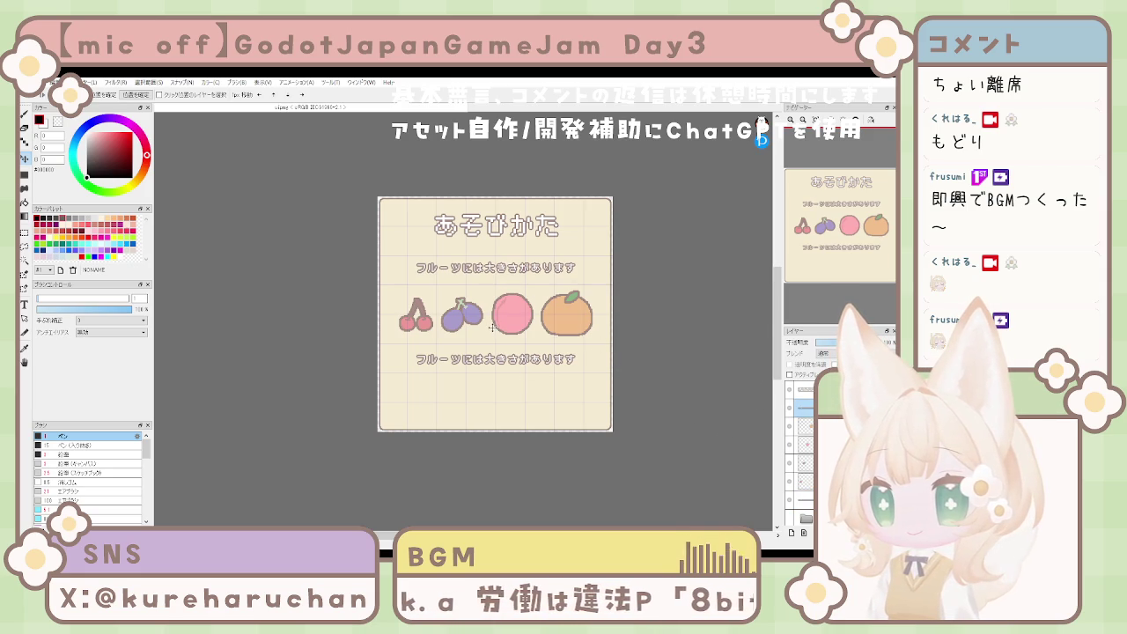
pyautogui.press('Up')
pyautogui.press('Up')
pyautogui.press('Up')
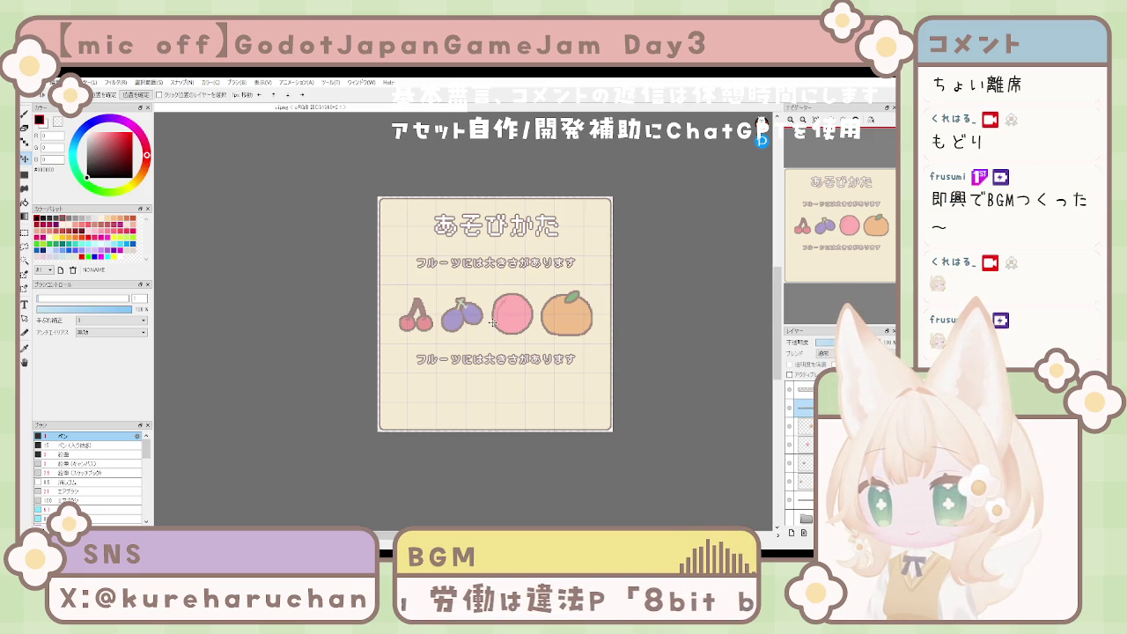
pyautogui.click(538, 412)
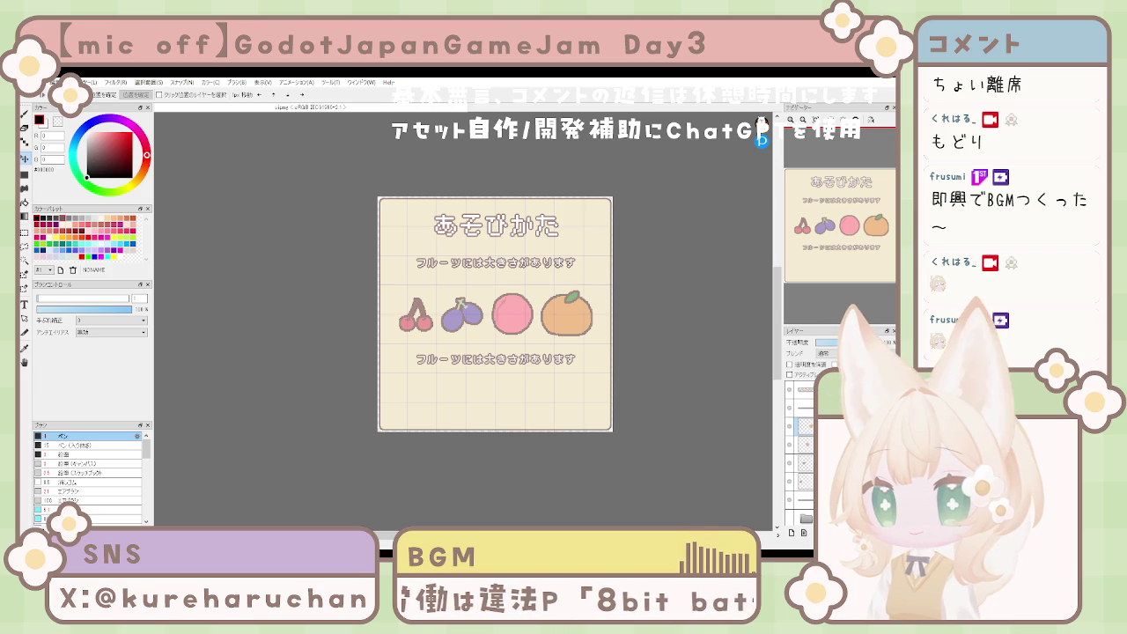
pyautogui.press('Up')
pyautogui.press('Up')
pyautogui.press('Up')
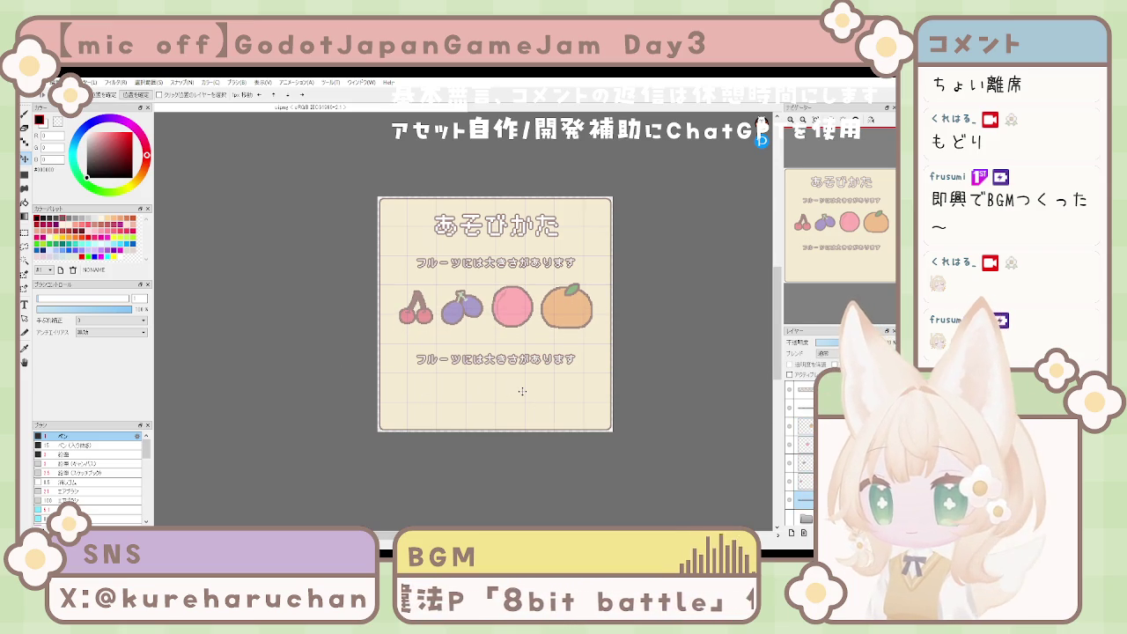
pyautogui.press('Up')
pyautogui.press('Up')
pyautogui.press('Up')
pyautogui.press('Up')
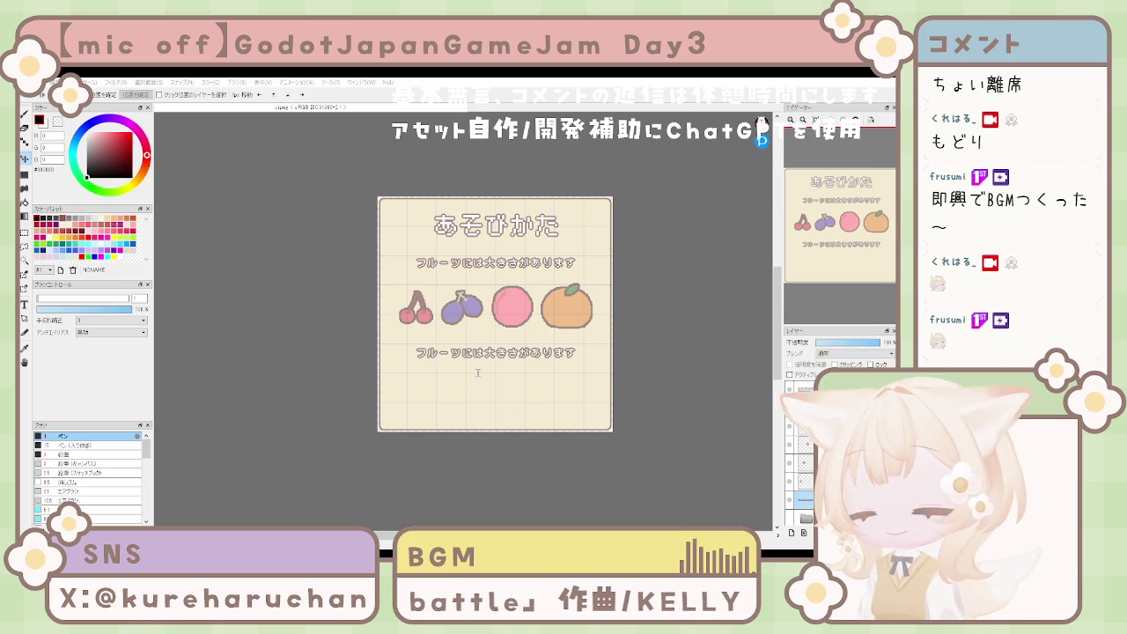
pyautogui.hotkey('ctrl', 'z')
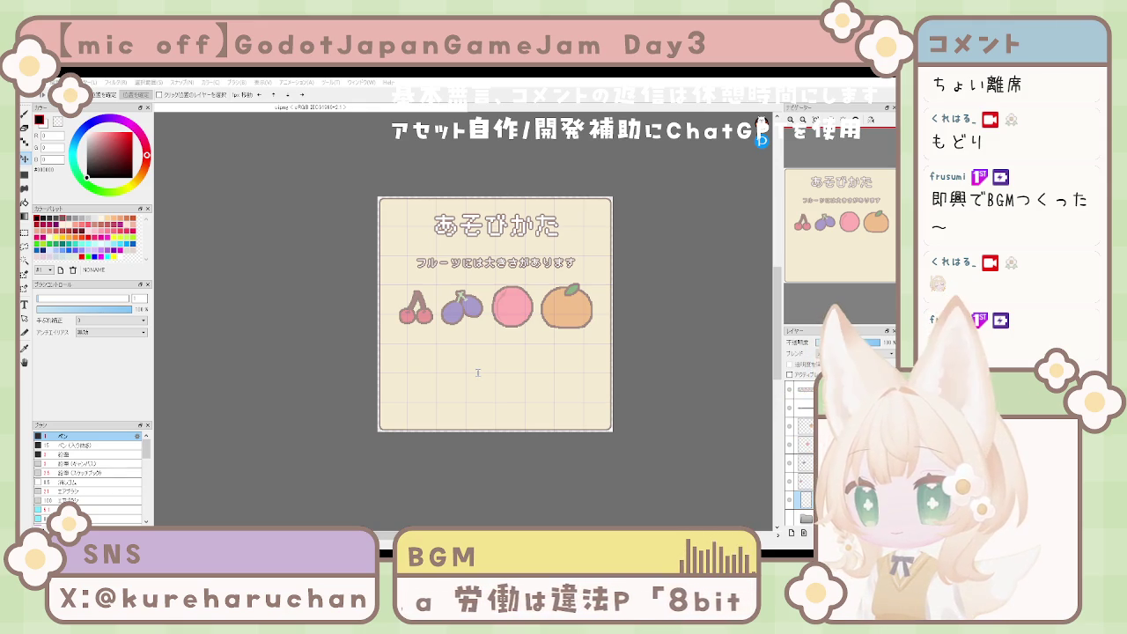
# Step: Add the warning まるっとりは自分より大きなフルーツを食べることができません, wrapped to two lines below the fruits
pyautogui.write('小さいフルーツから順番に')
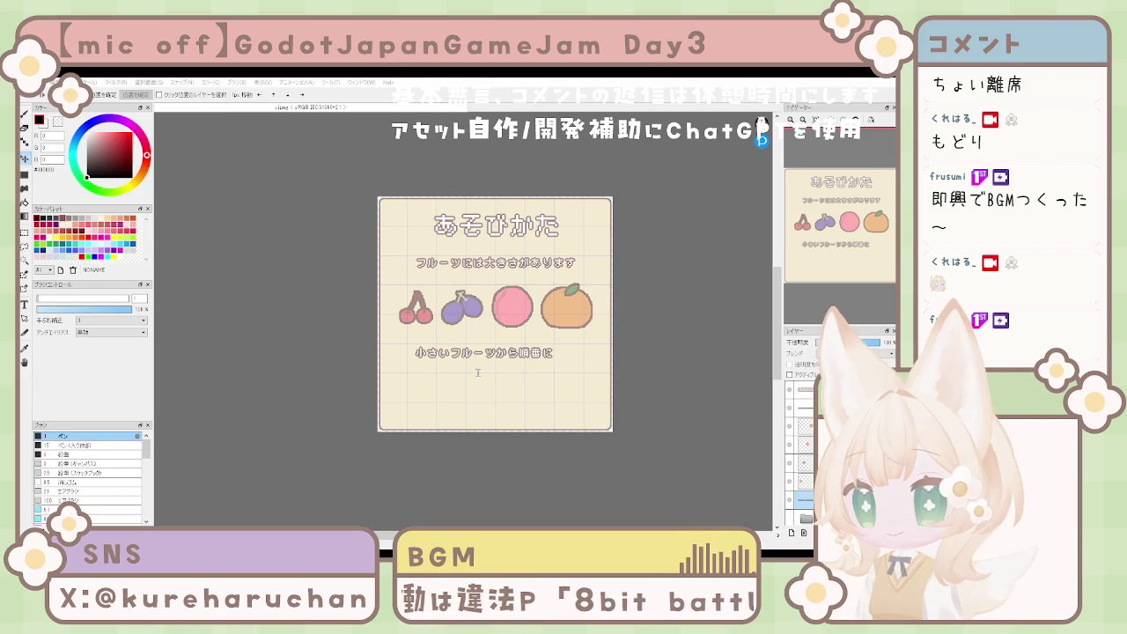
pyautogui.hotkey('ctrl', 'z')
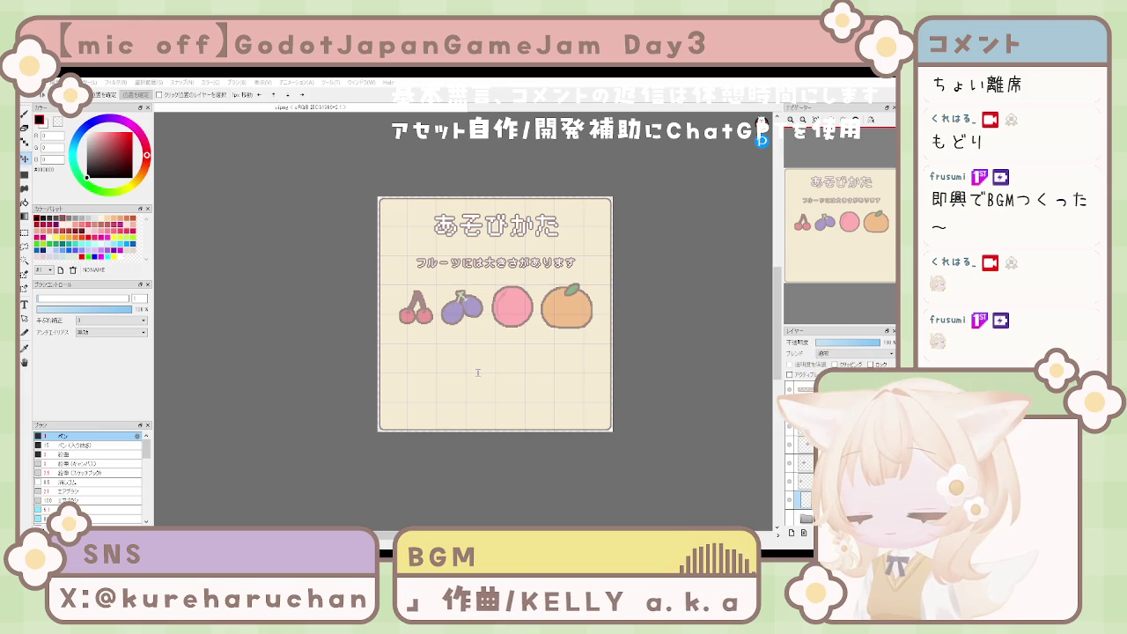
pyautogui.hotkey('ctrl', 'v')
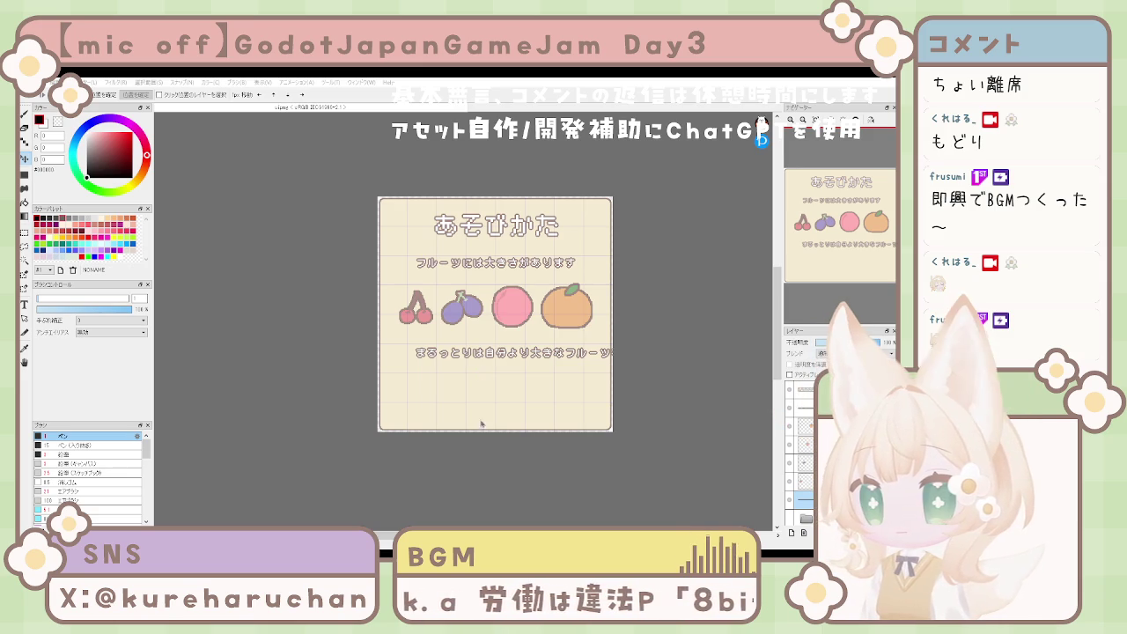
pyautogui.moveTo(501, 397)
pyautogui.mouseDown()
pyautogui.moveTo(555, 407)
pyautogui.moveTo(541, 403)
pyautogui.mouseUp()
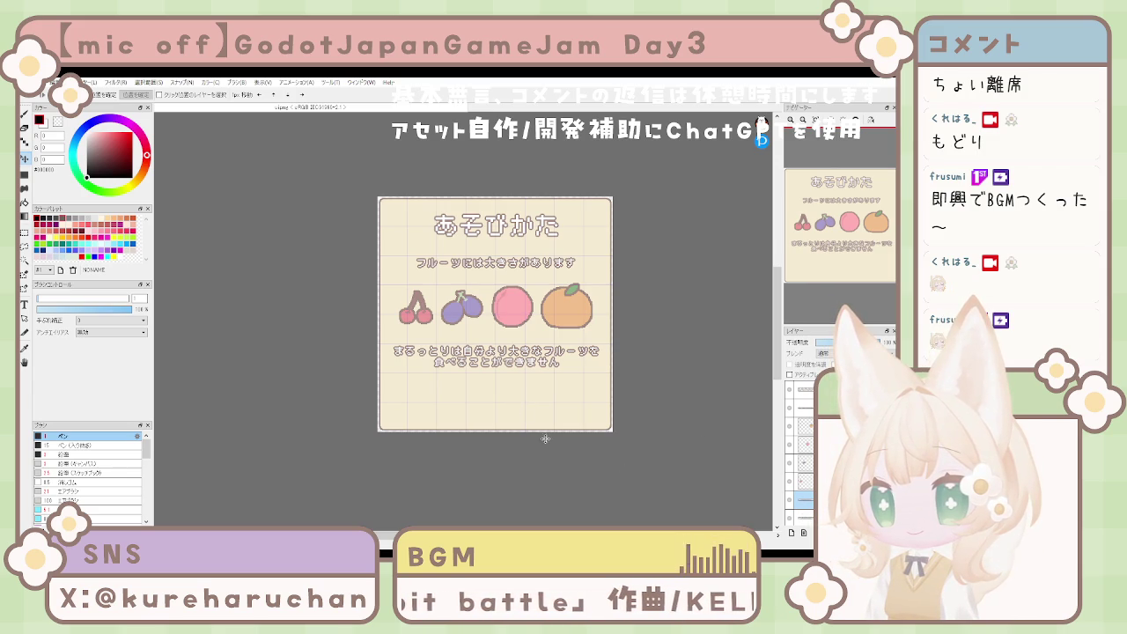
# Step: Duplicate the warning block below the original and group its layer into a folder
pyautogui.hotkey('ctrl', 'c')
pyautogui.hotkey('ctrl', 'v')
pyautogui.moveTo(505, 390); pyautogui.dragTo(510, 424)
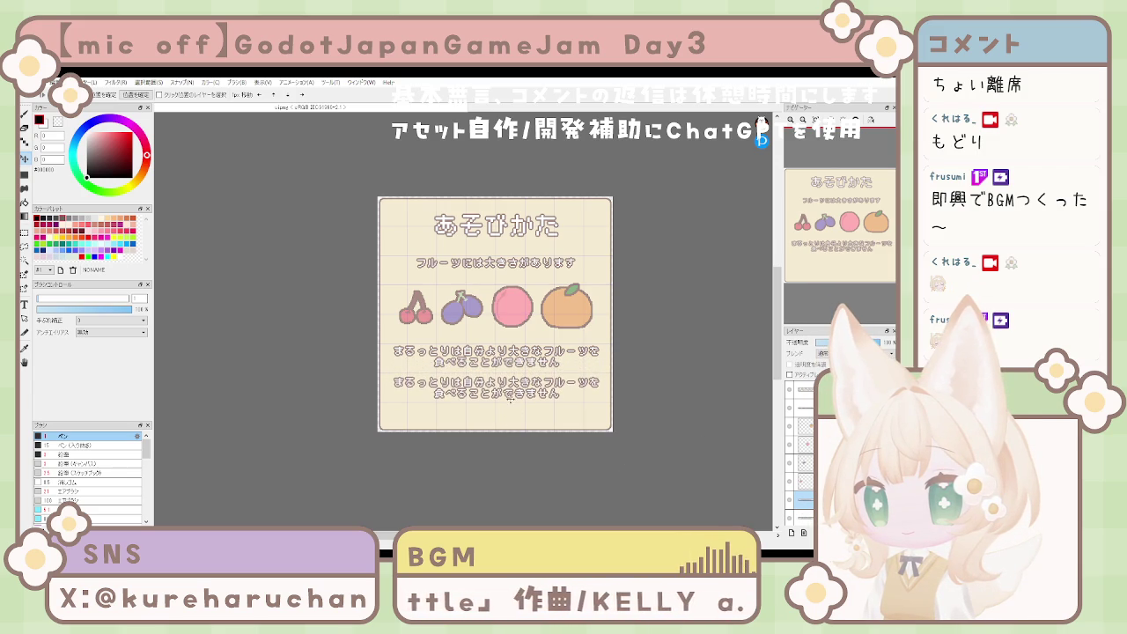
pyautogui.hotkey('ctrl', 'e')
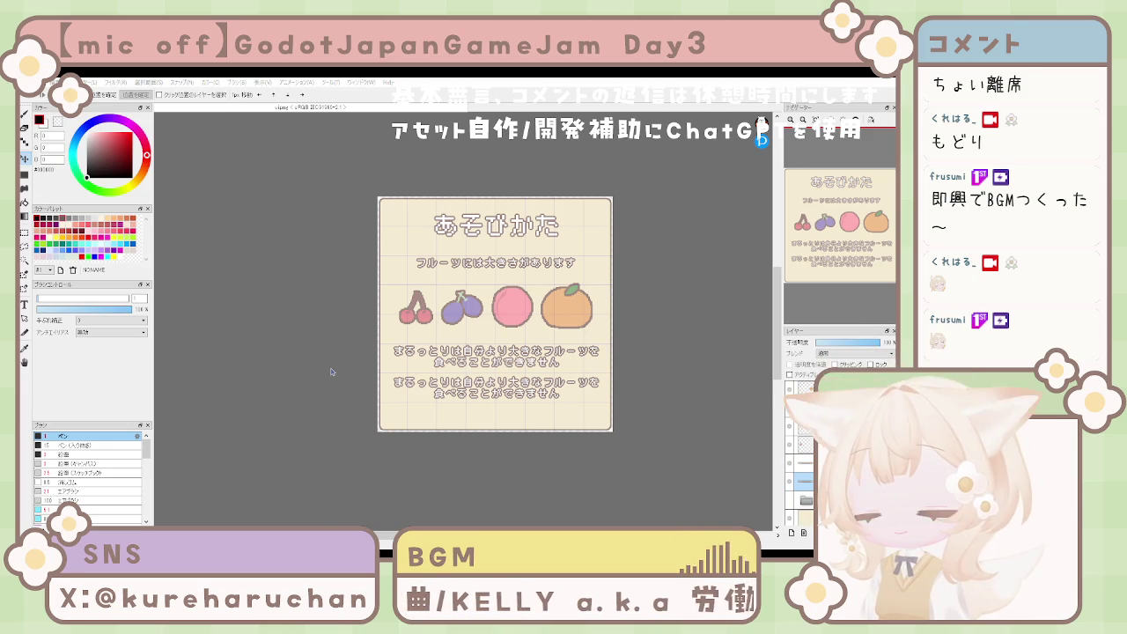
# Step: Rewrite the duplicate as まずは小さなフルーツを食べて / からだを大きく成長させましょう！ on two lines
pyautogui.hotkey('ctrl', 'z')
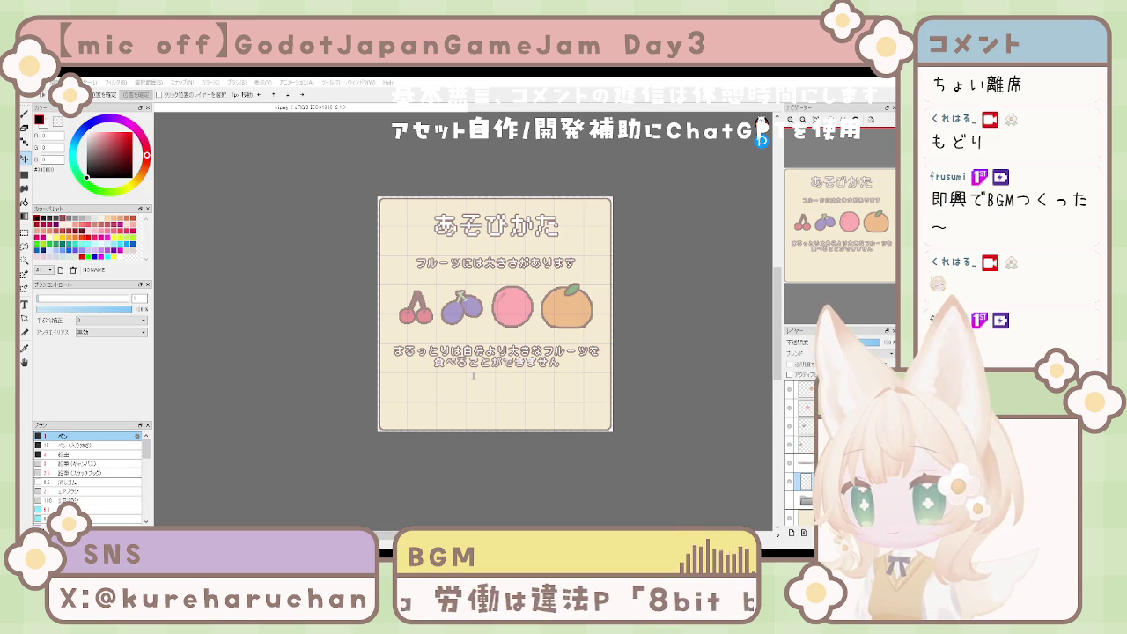
pyautogui.write('小さなフルーツで')
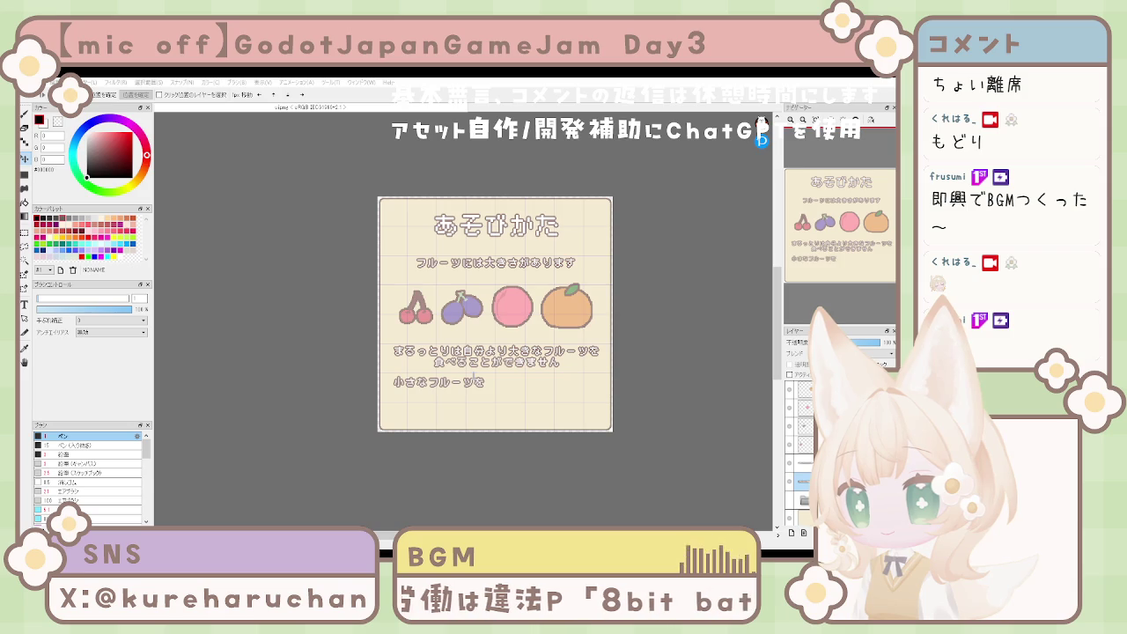
pyautogui.write('まずは小さなフルーツを')
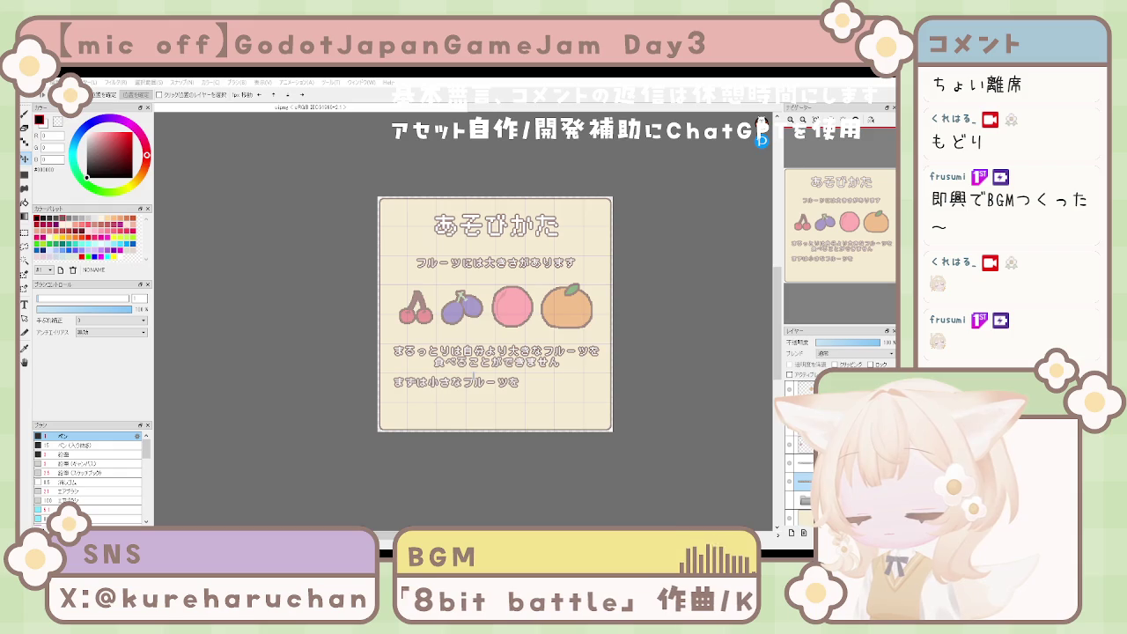
pyautogui.write('たくさん')
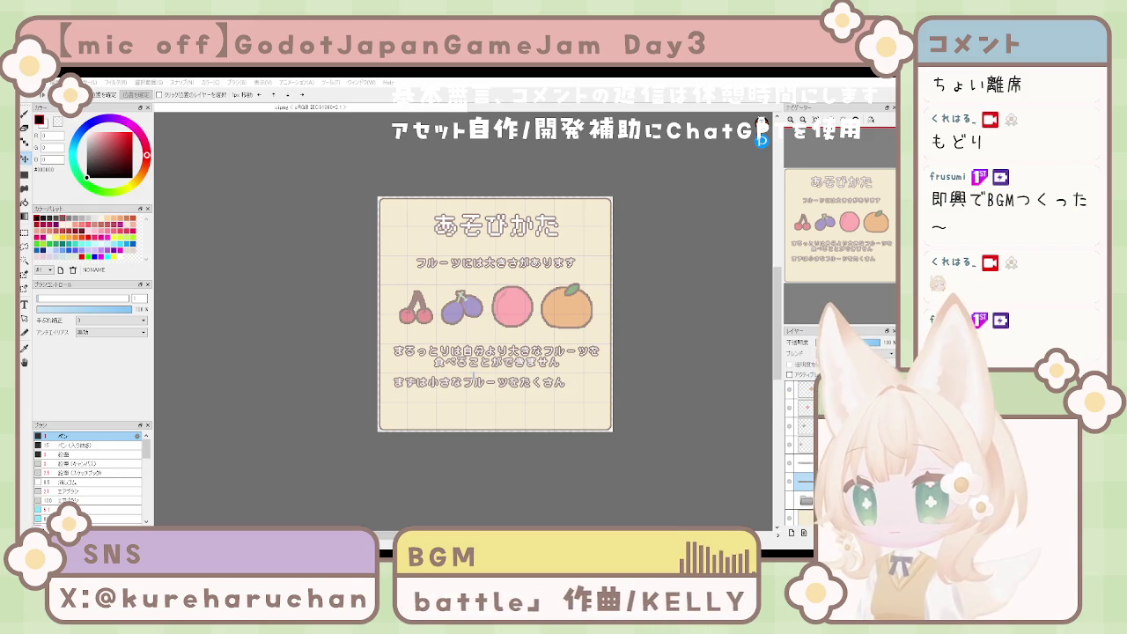
pyautogui.write('食べて')
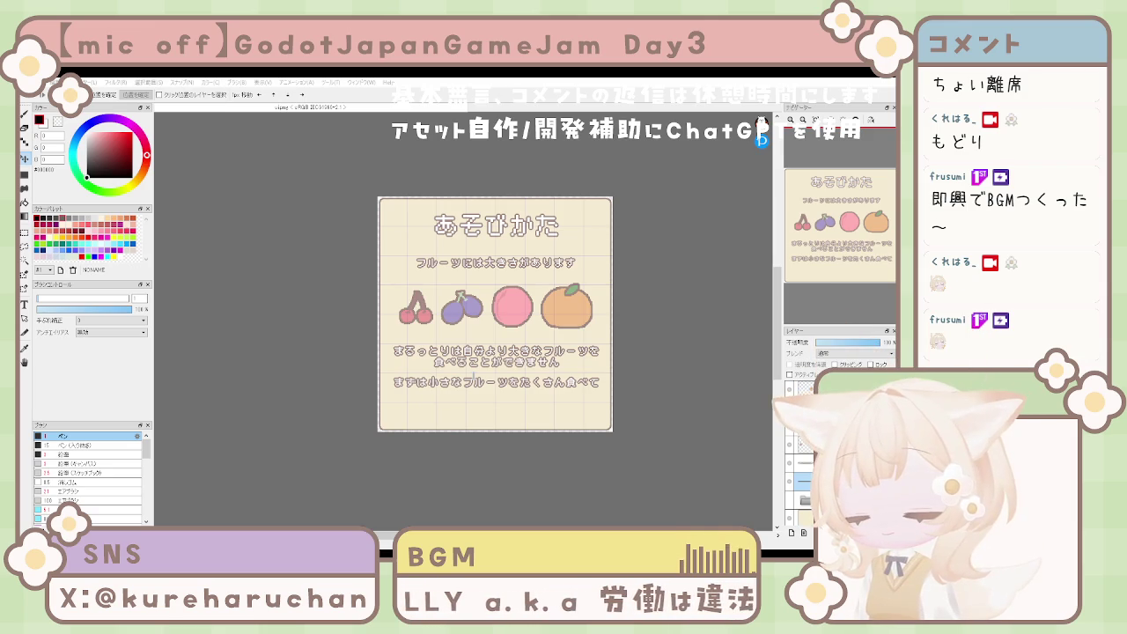
pyautogui.press('BackSpace')
pyautogui.press('BackSpace')
pyautogui.press('BackSpace')
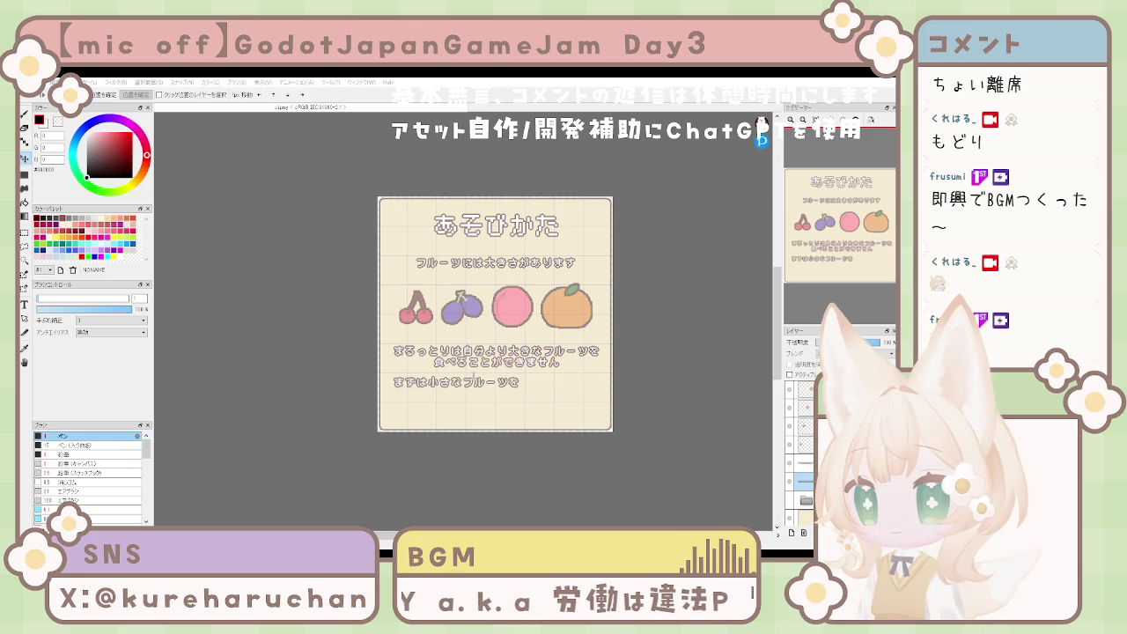
pyautogui.write('食べて')
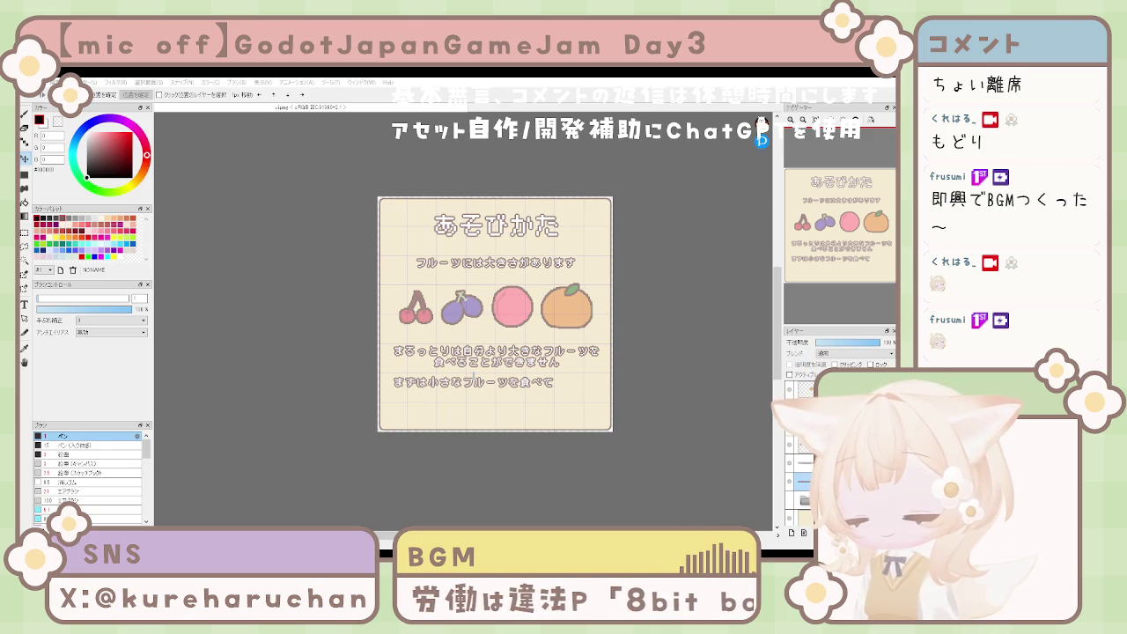
pyautogui.write('大きく')
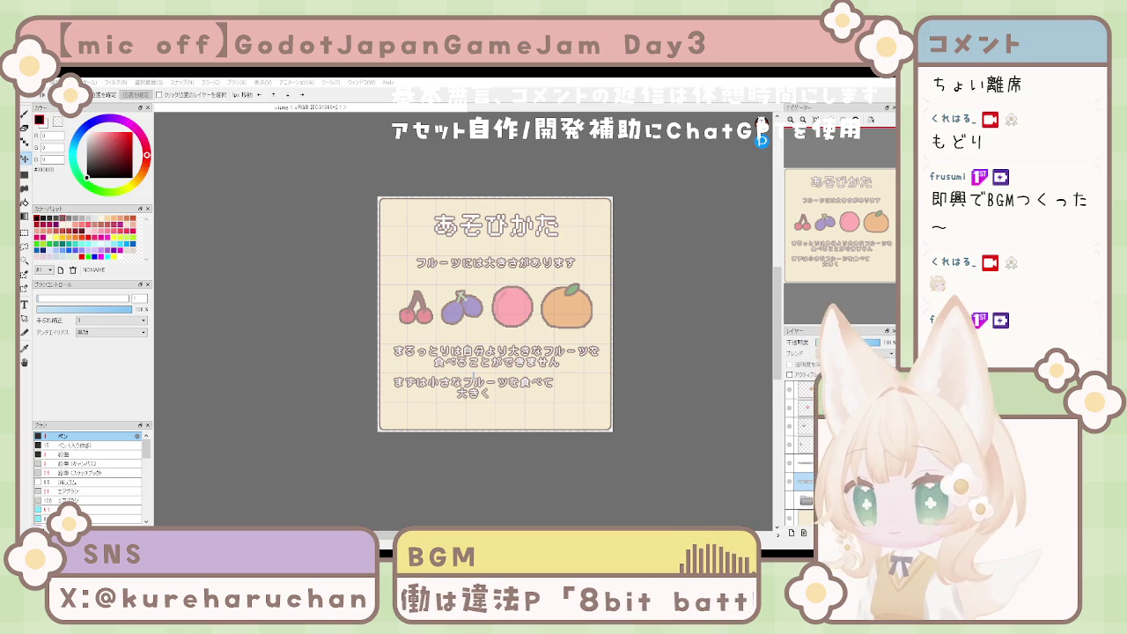
pyautogui.hotkey('ctrl', 'z')
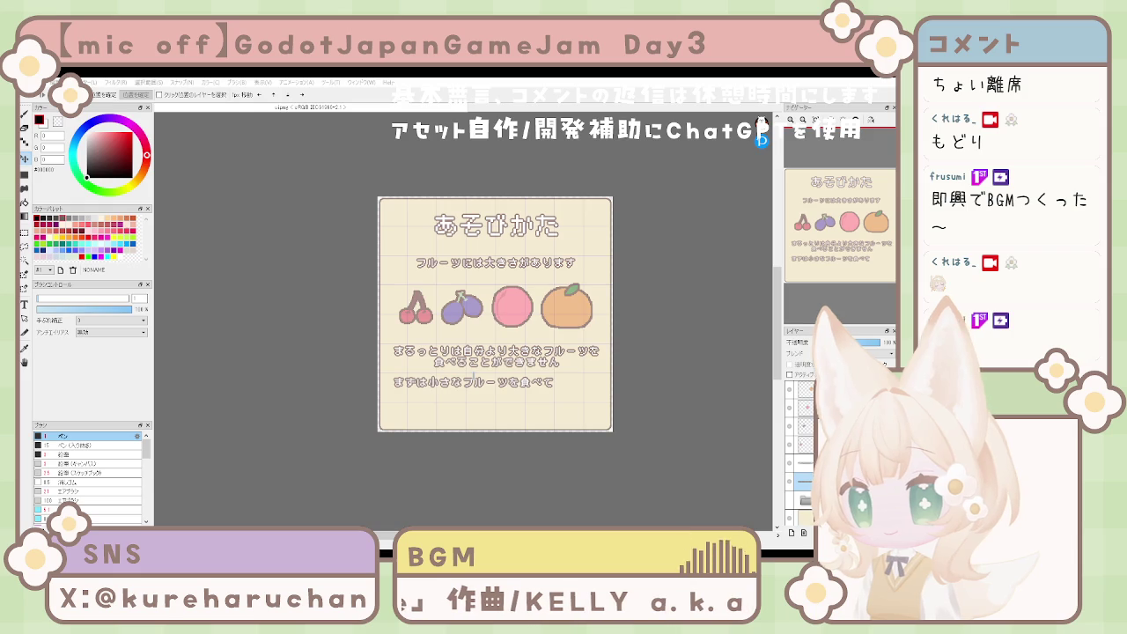
pyautogui.write('少しずつ')
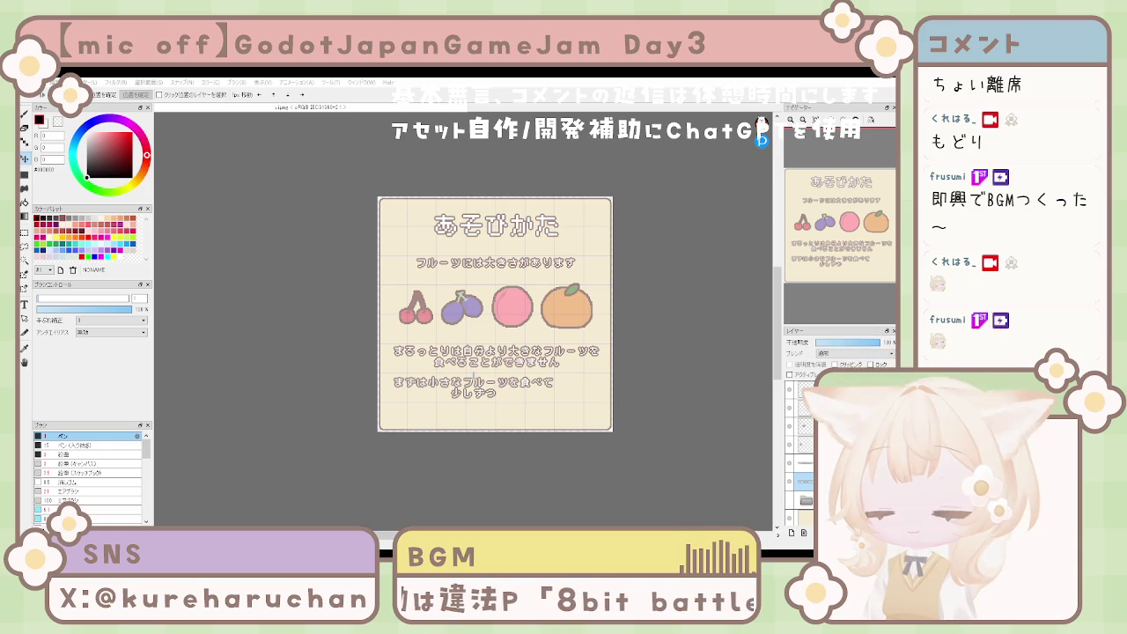
pyautogui.hotkey('ctrl', 'z')
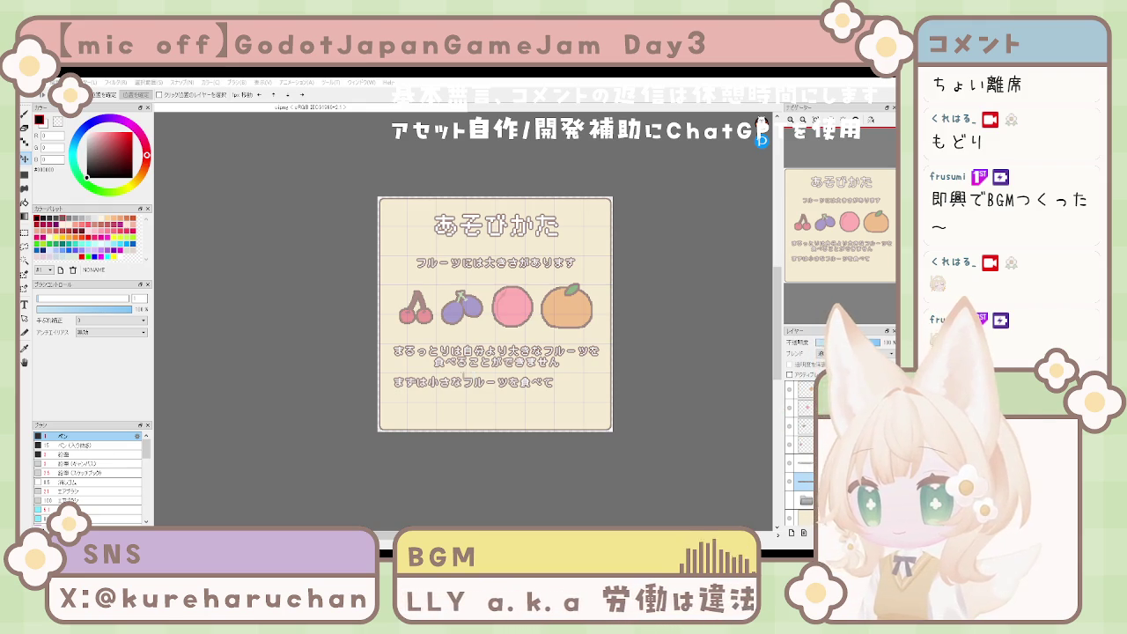
pyautogui.write('からだを大きく成長させましょう！')
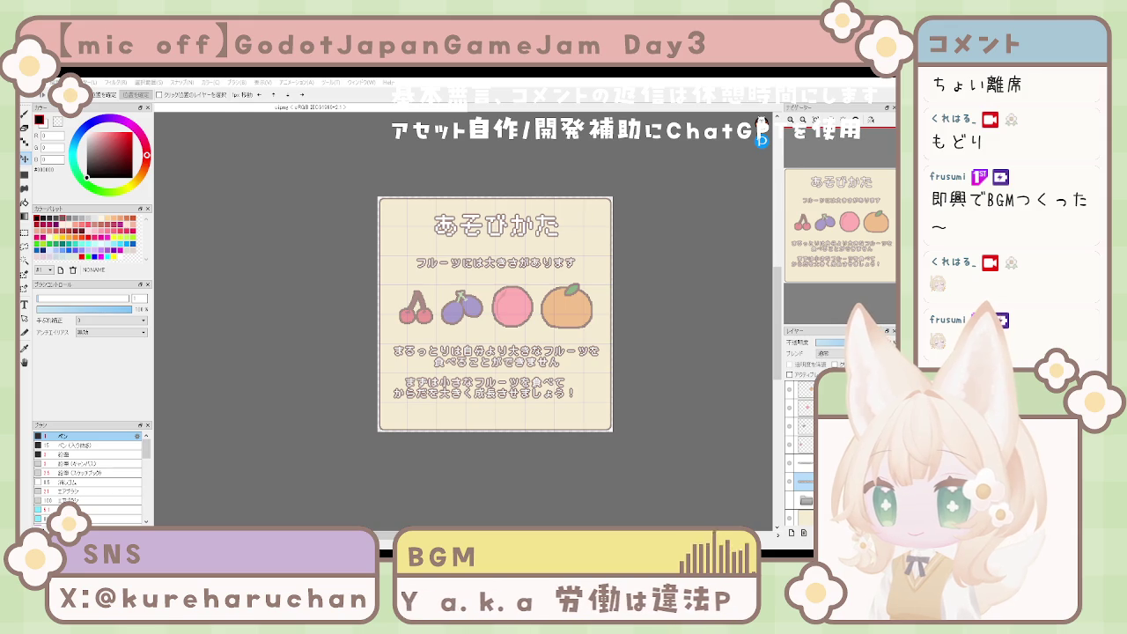
# Step: Fine-tune the two-line hint block's position until it is centred beneath the warning
pyautogui.moveTo(506, 408); pyautogui.dragTo(523, 408)
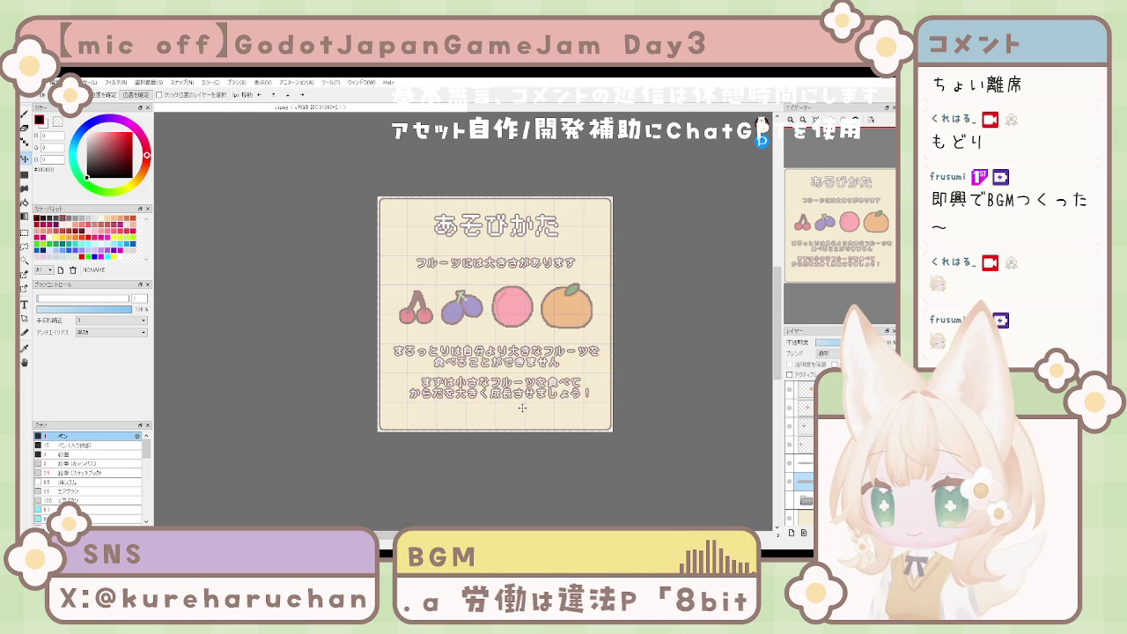
pyautogui.moveTo(544, 419); pyautogui.dragTo(539, 419)
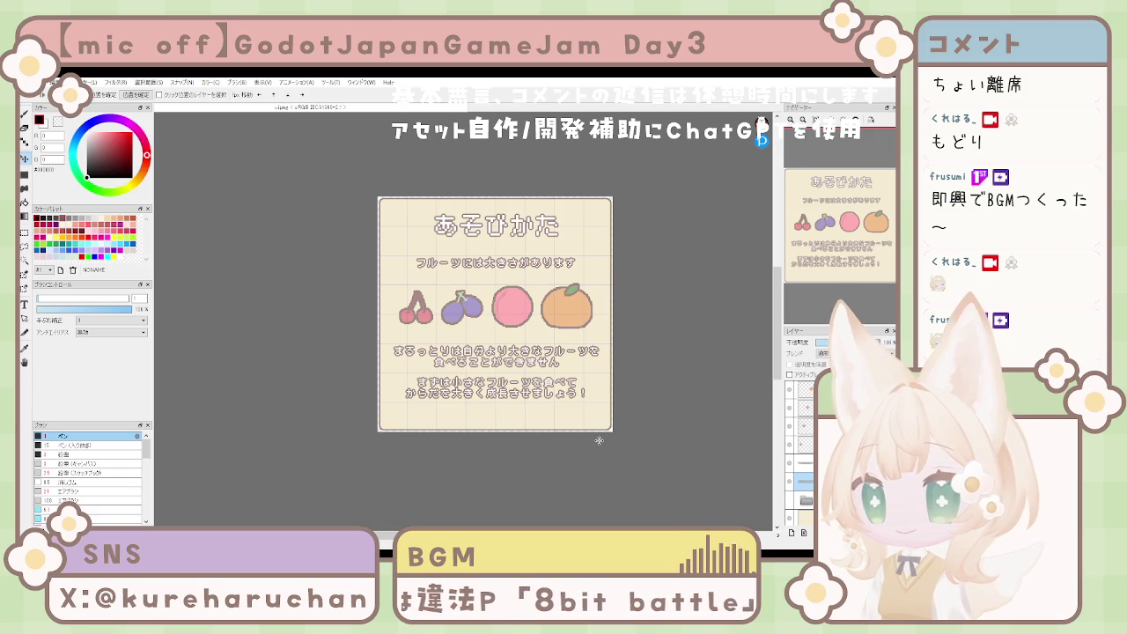
pyautogui.scroll(1, 597, 431)
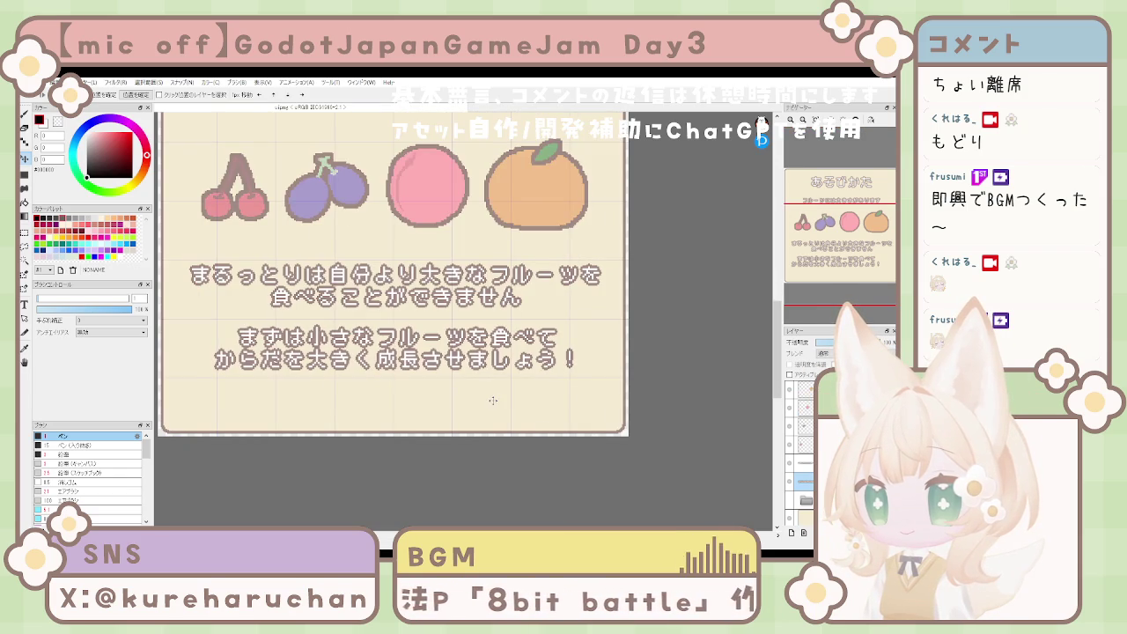
pyautogui.moveTo(493, 401)
pyautogui.mouseDown()
pyautogui.moveTo(468, 401)
pyautogui.moveTo(499, 396)
pyautogui.mouseUp()
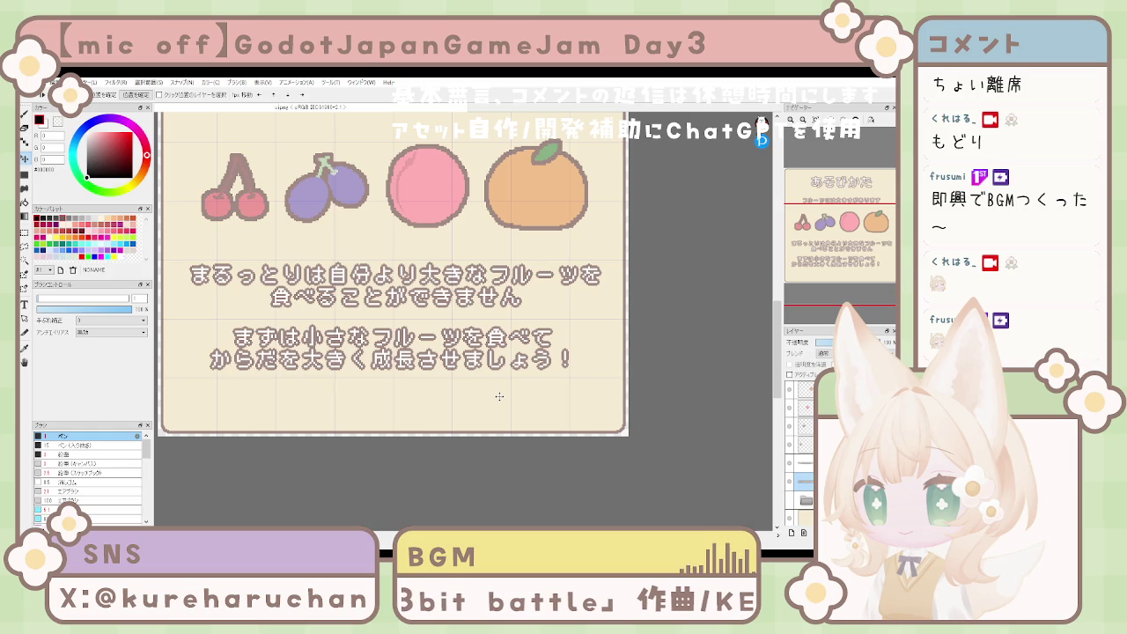
pyautogui.moveTo(452, 366); pyautogui.dragTo(455, 369)
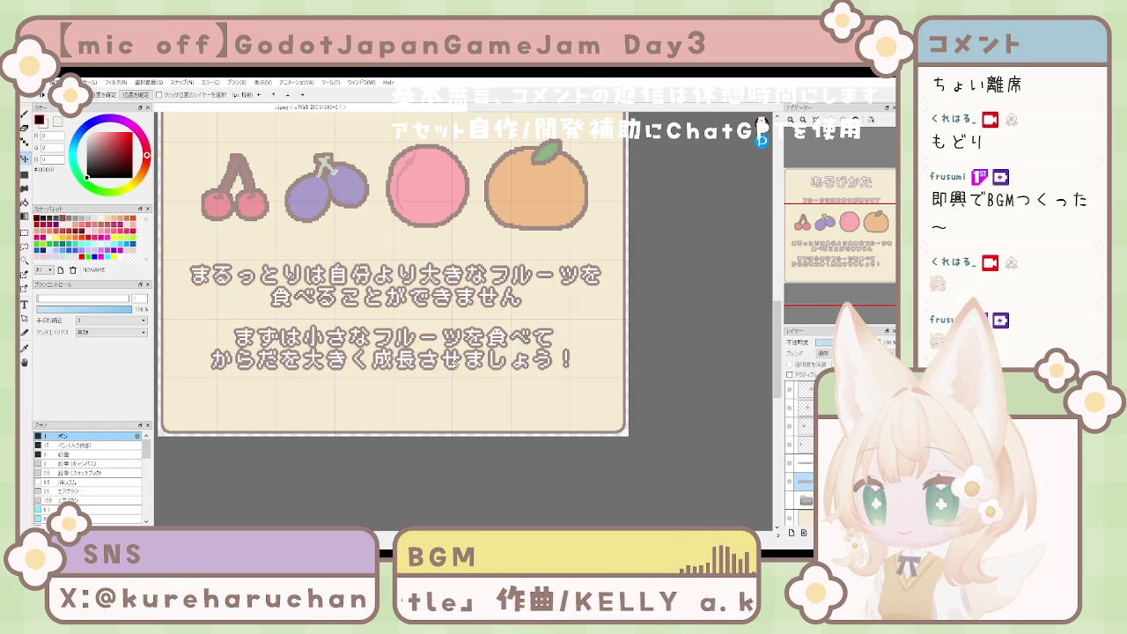
pyautogui.press('Left')
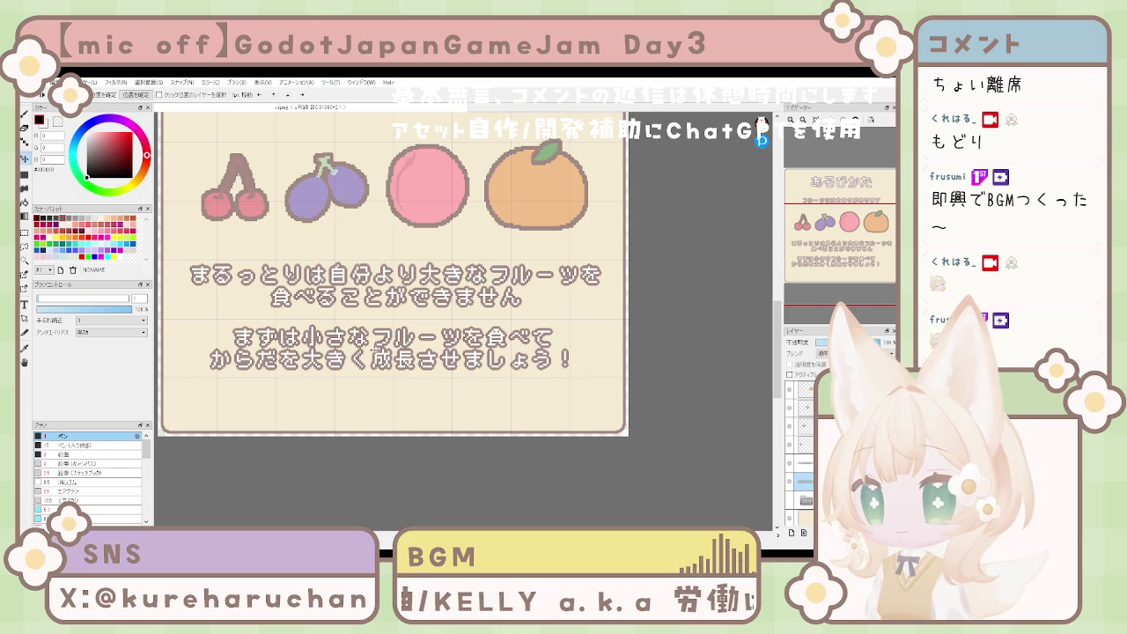
pyautogui.moveTo(375, 348)
pyautogui.mouseDown()
pyautogui.moveTo(354, 376)
pyautogui.moveTo(354, 349)
pyautogui.mouseUp()
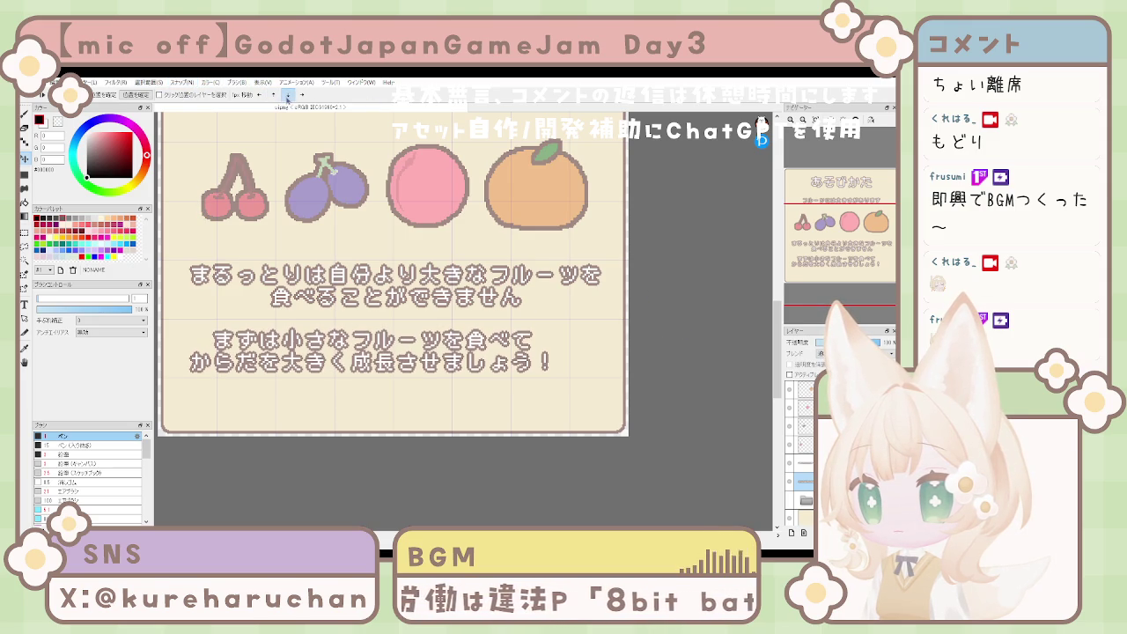
pyautogui.moveTo(398, 350)
pyautogui.mouseDown()
pyautogui.moveTo(419, 350)
pyautogui.moveTo(410, 374)
pyautogui.mouseUp()
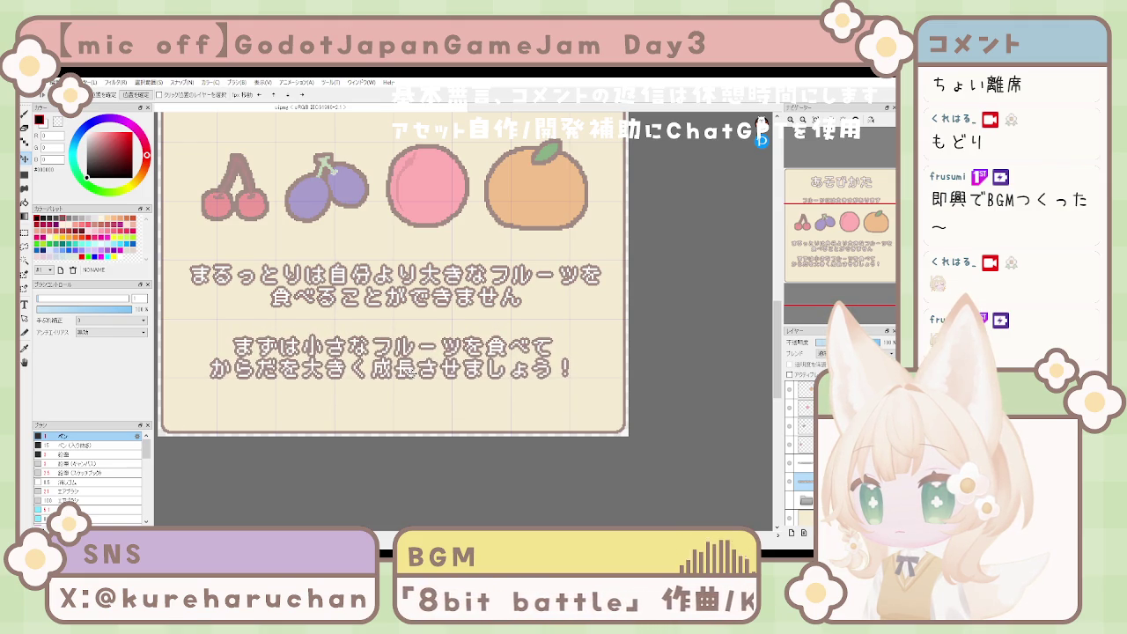
pyautogui.moveTo(411, 371); pyautogui.dragTo(410, 376)
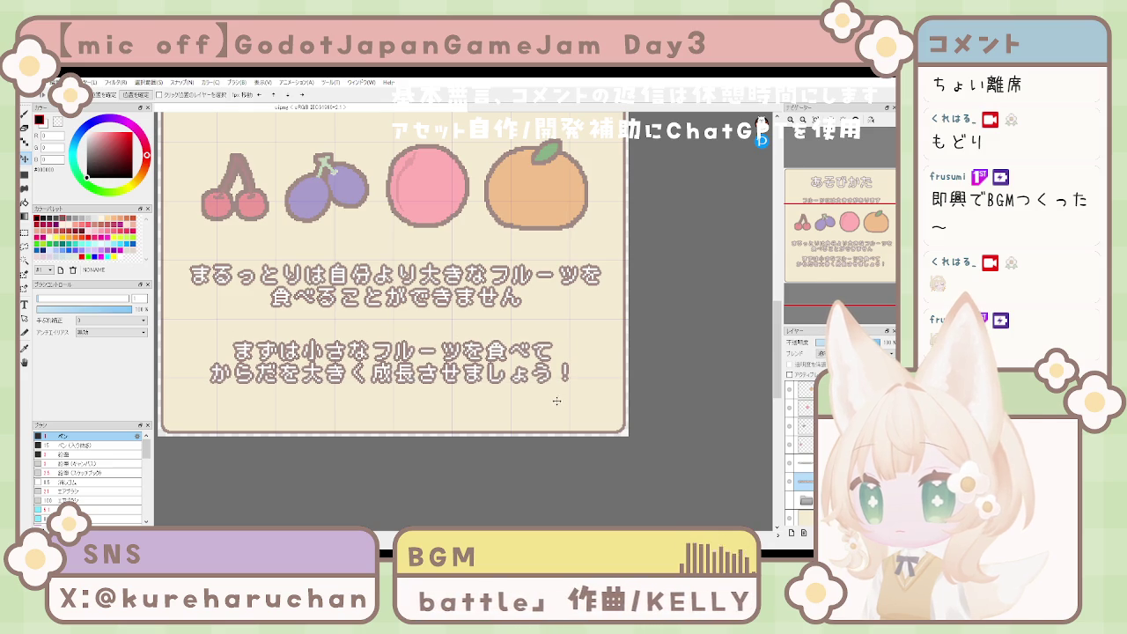
pyautogui.scroll(2, 534, 398)
pyautogui.scroll(-2, 538, 404)
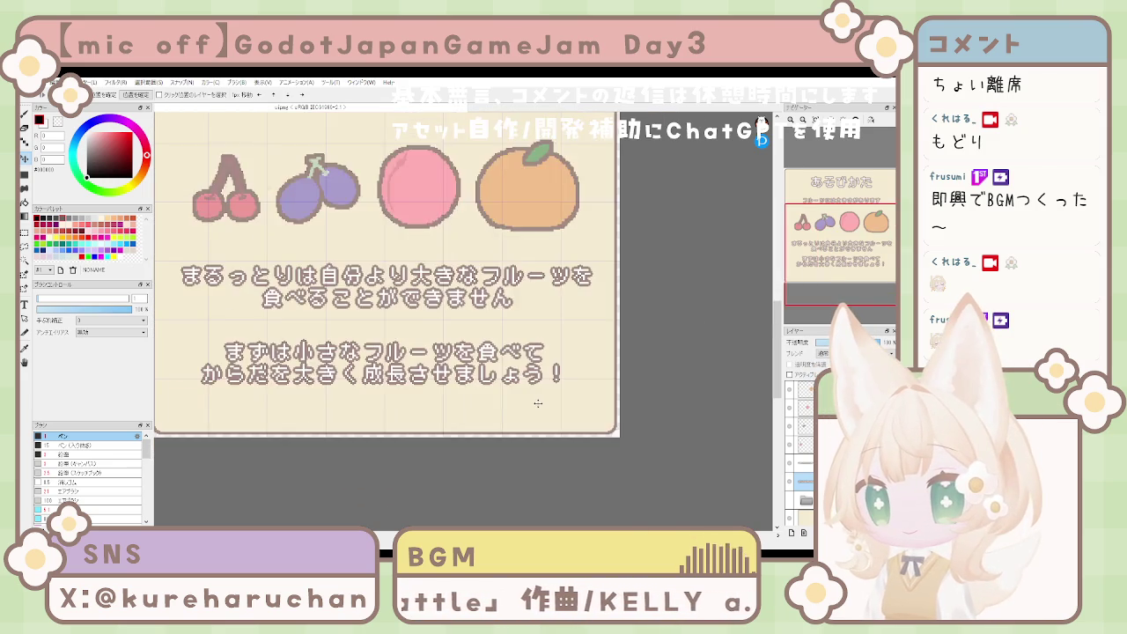
pyautogui.scroll(-2, 538, 404)
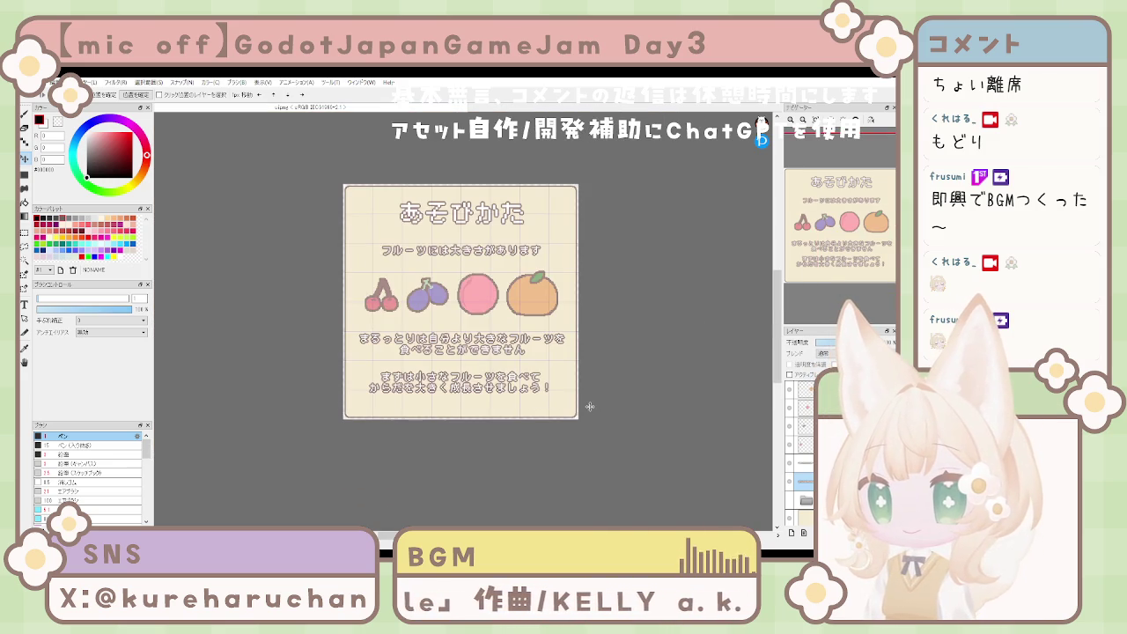
# Step: Collapse the layer folder with the fruits and explanation text and hide it, leaving only the あそびかた title
pyautogui.hotkey('ctrl', 'z')
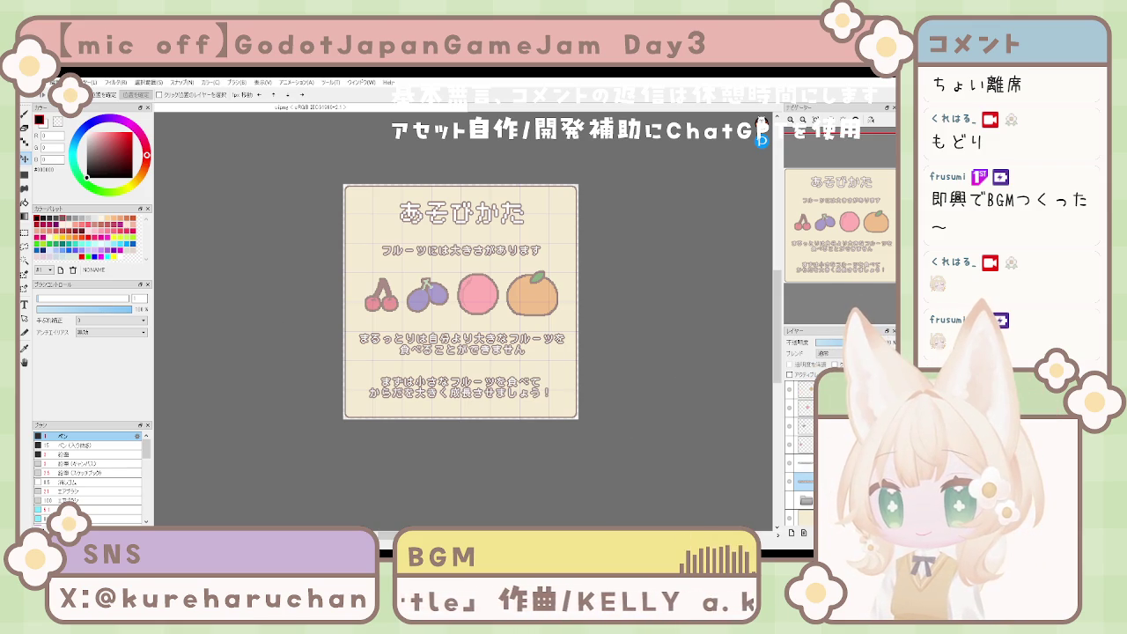
pyautogui.click(802, 520)
pyautogui.click(803, 407)
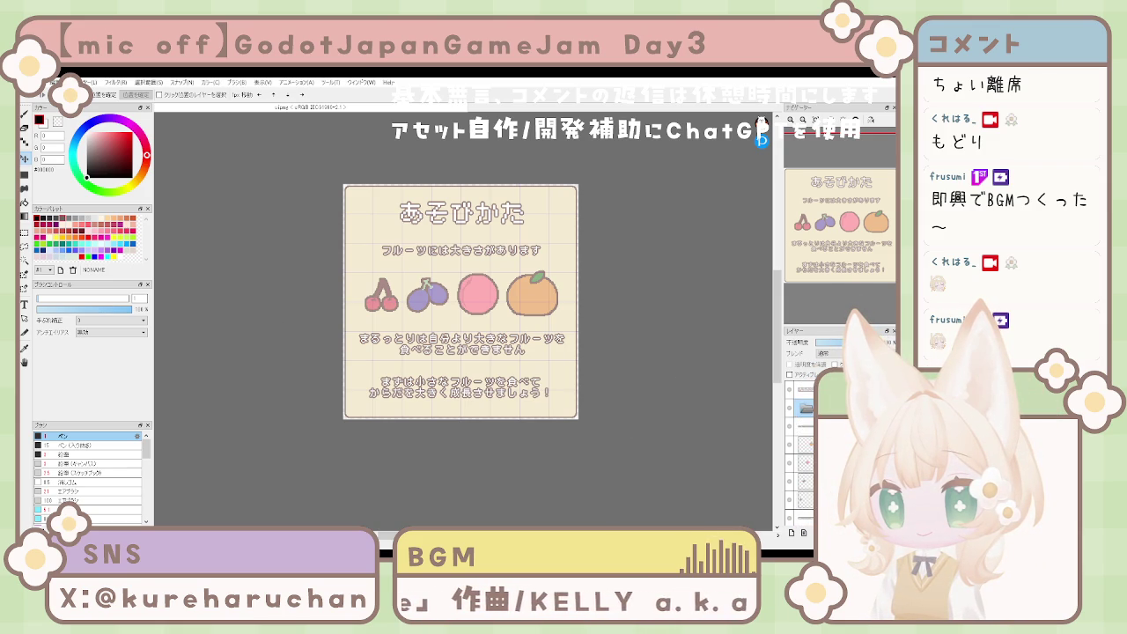
pyautogui.click(801, 387)
pyautogui.click(801, 407)
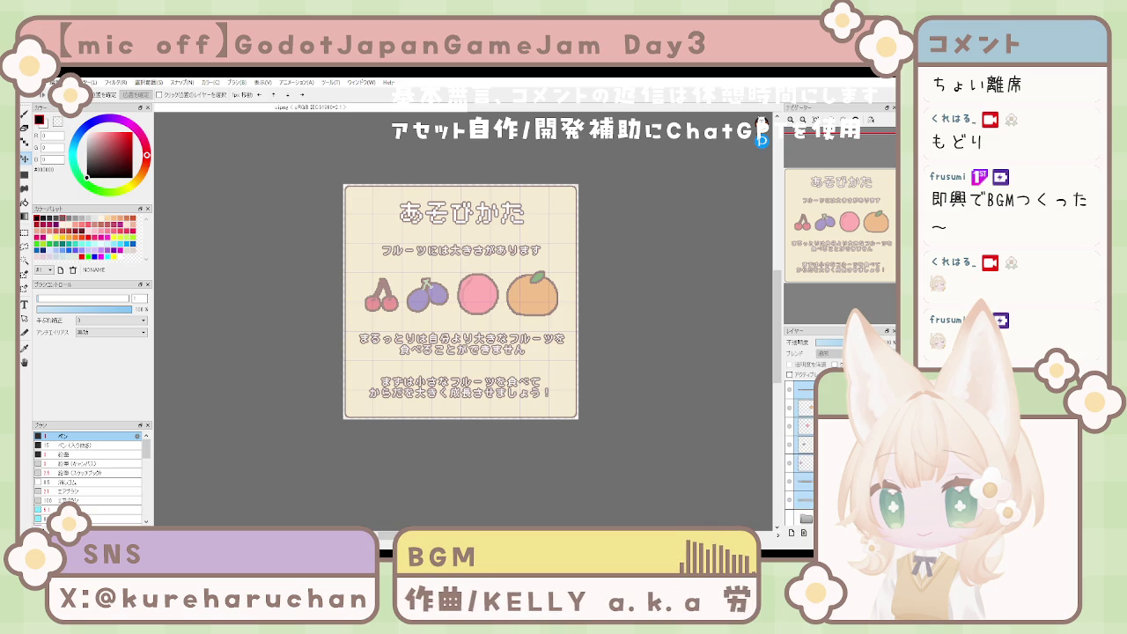
pyautogui.click(804, 411)
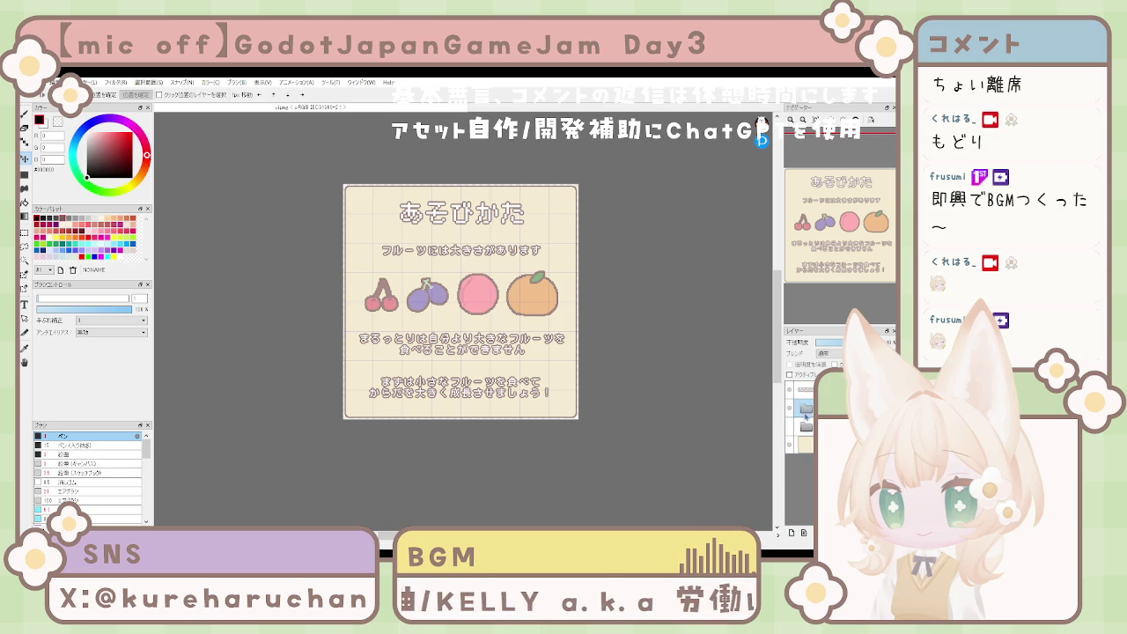
pyautogui.click(789, 406)
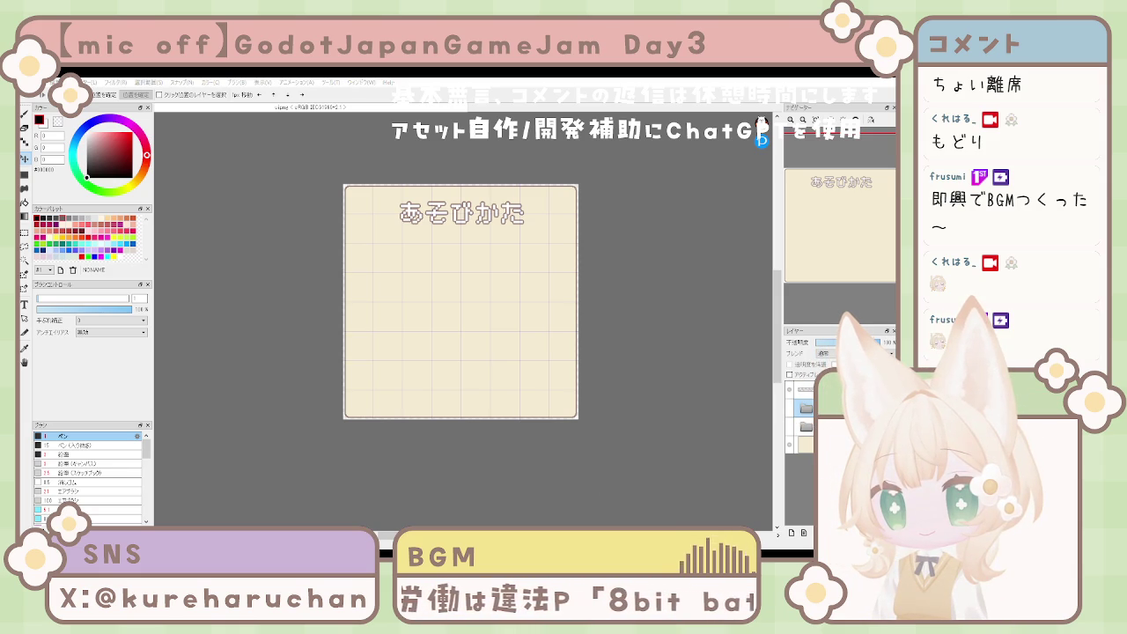
# Step: Paste the bug sprite twice as new layers, select the lower one, and start a transform on it
pyautogui.hotkey('ctrl', 'v')
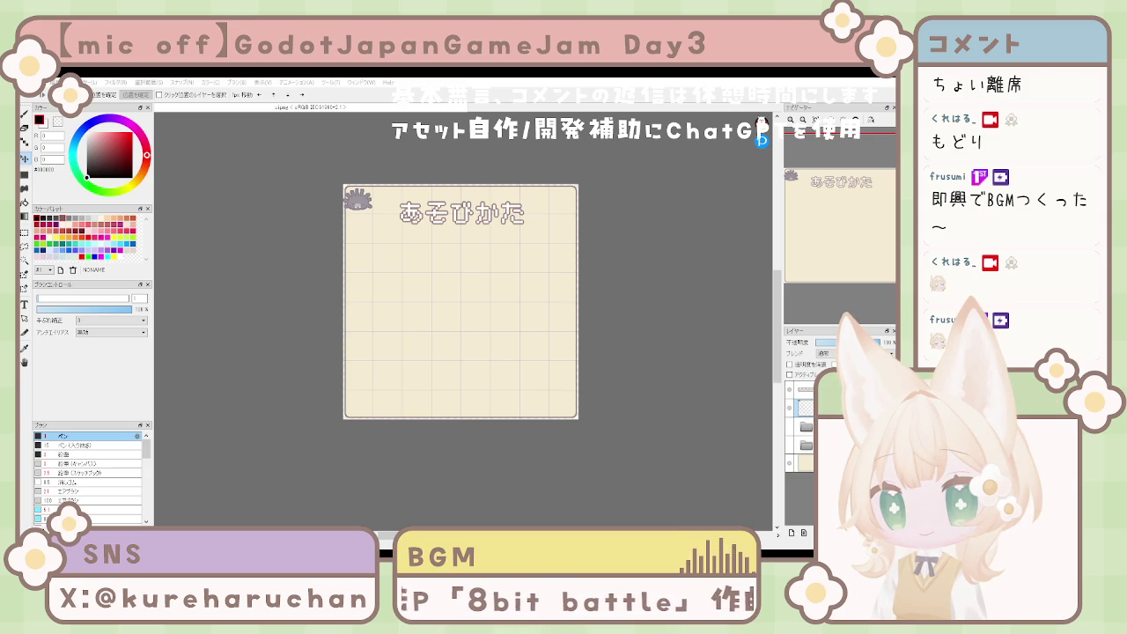
pyautogui.hotkey('ctrl', 'v')
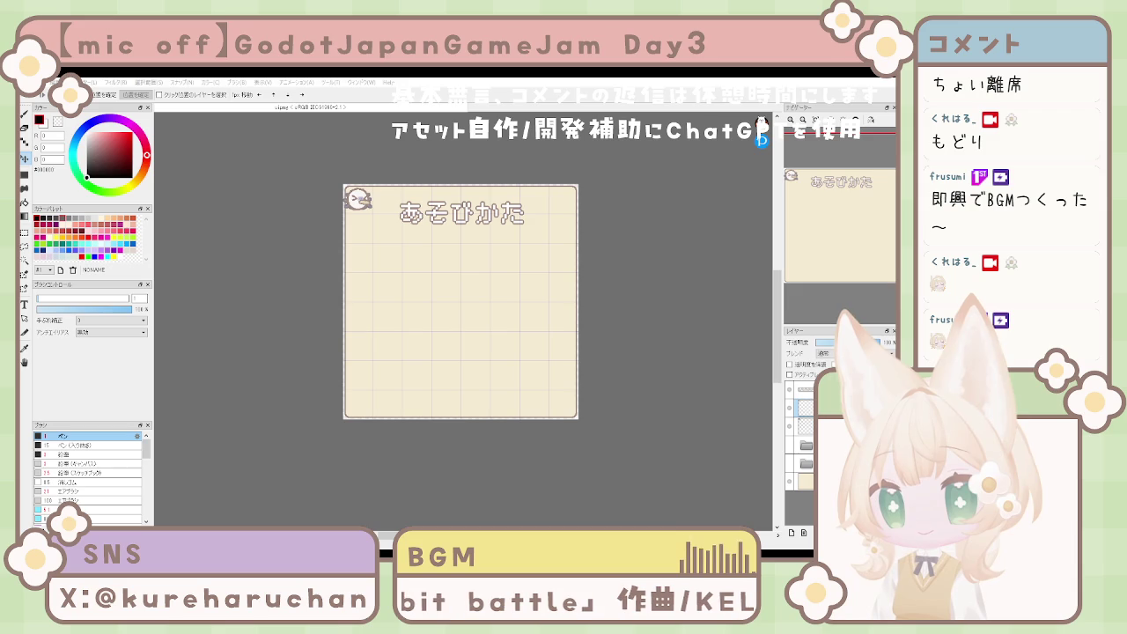
pyautogui.hotkey('alt', '[')
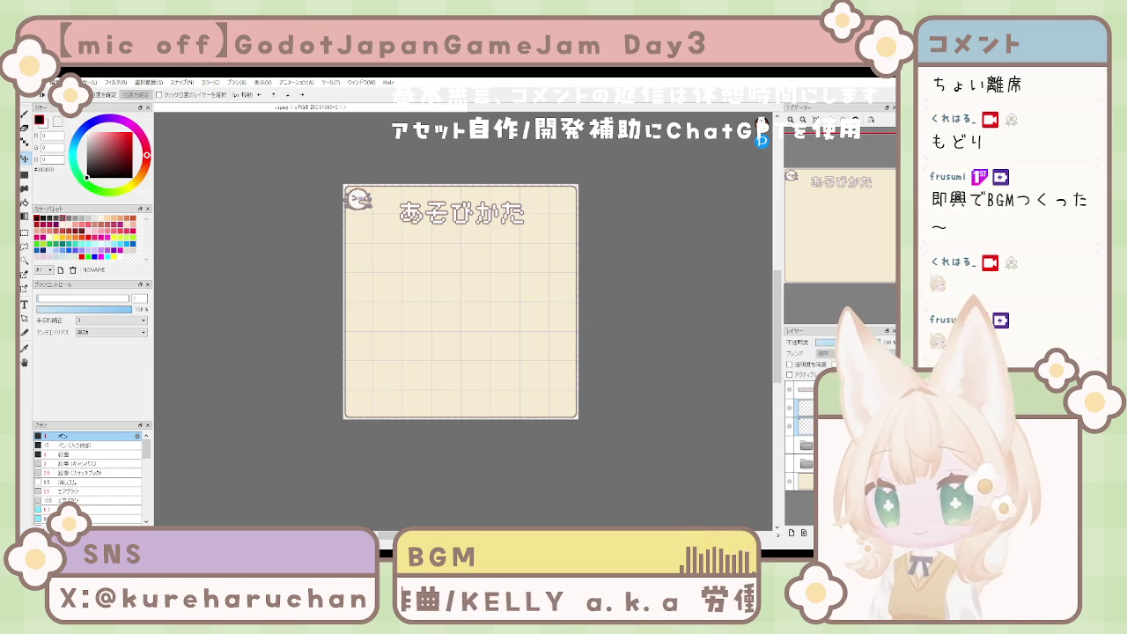
pyautogui.hotkey('ctrl', 't')
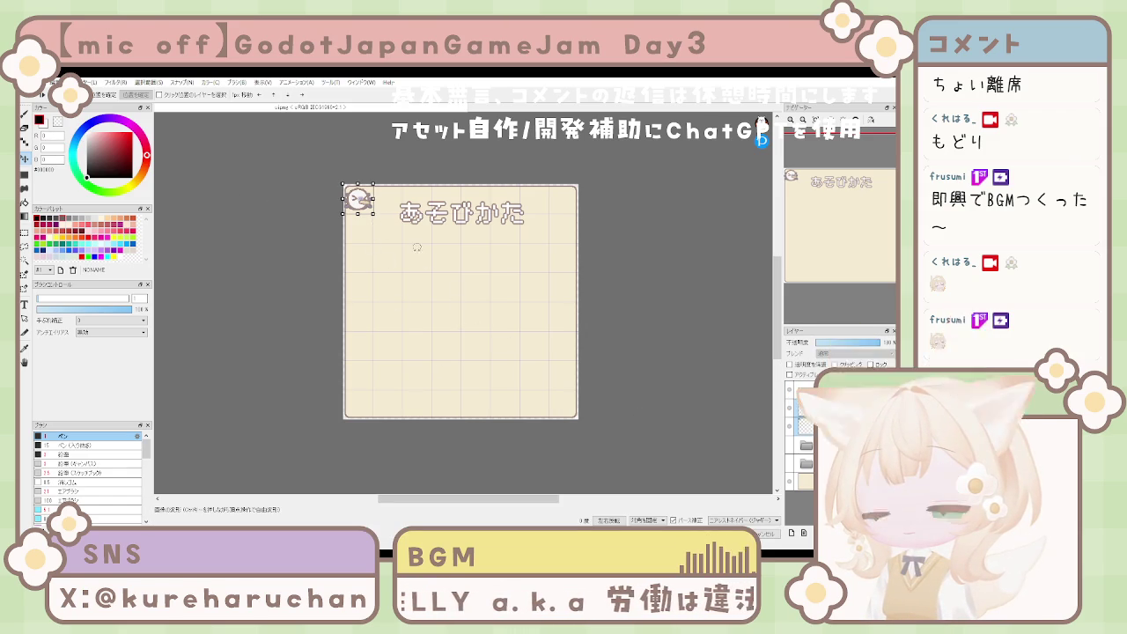
# Step: Enlarge the bug sprite, shift the spiky bug left under the title, and move the bird below it
pyautogui.moveTo(373, 214); pyautogui.dragTo(390, 231)
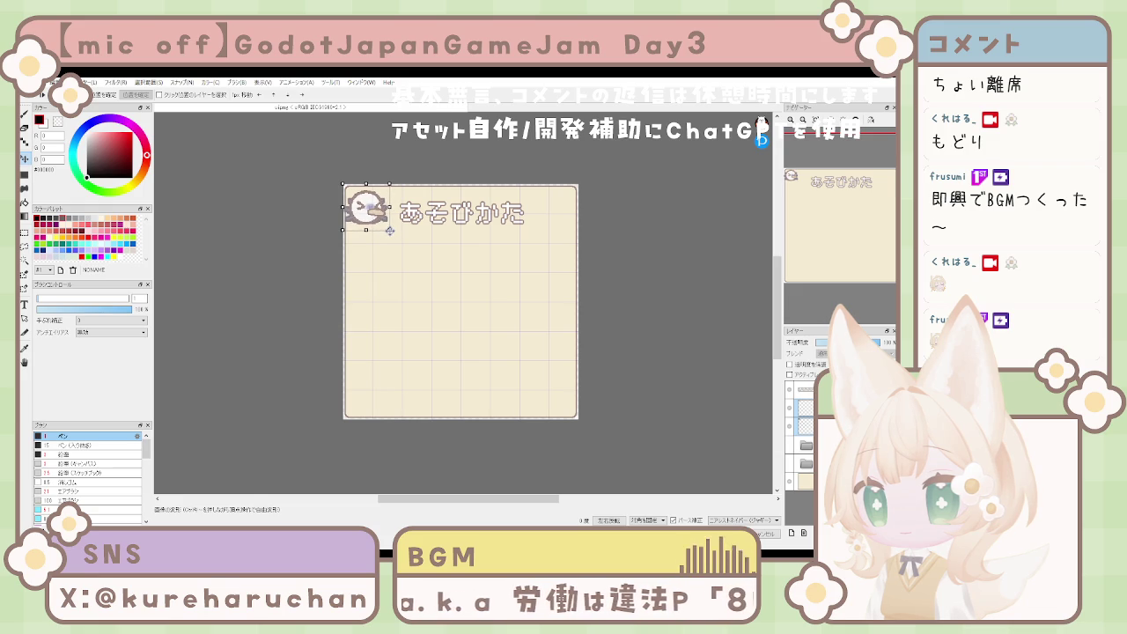
pyautogui.press('Return')
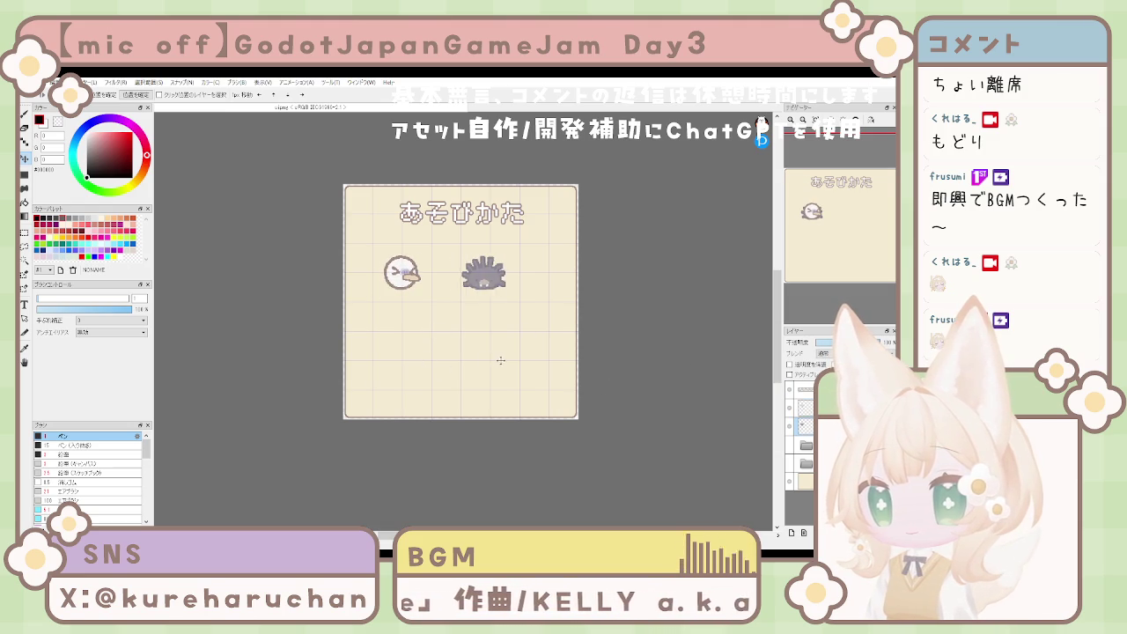
pyautogui.moveTo(529, 361); pyautogui.dragTo(475, 356)
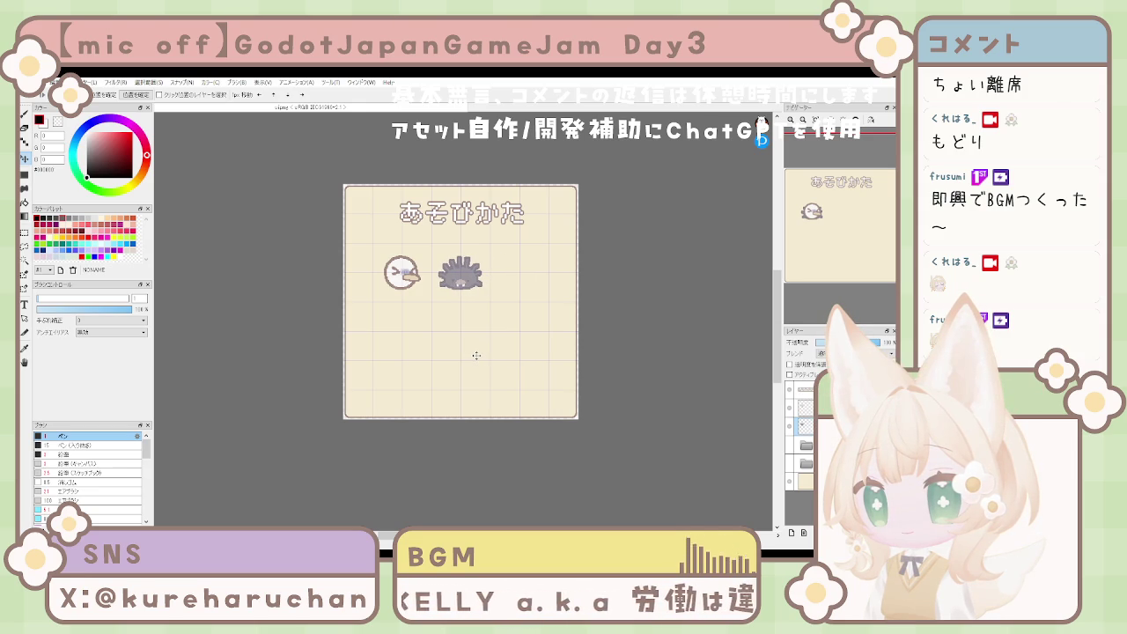
pyautogui.hotkey('ctrl', 'z')
pyautogui.hotkey('ctrl', 'z')
pyautogui.hotkey('ctrl', 'z')
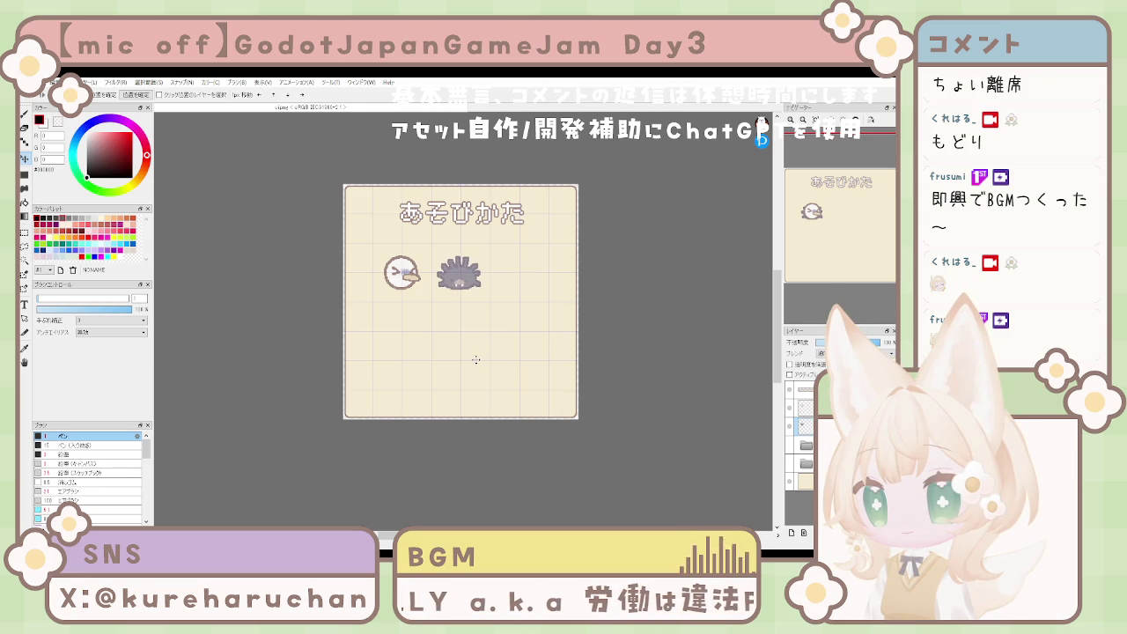
pyautogui.hotkey('ctrl', 'y')
pyautogui.hotkey('ctrl', 'y')
pyautogui.hotkey('ctrl', 'y')
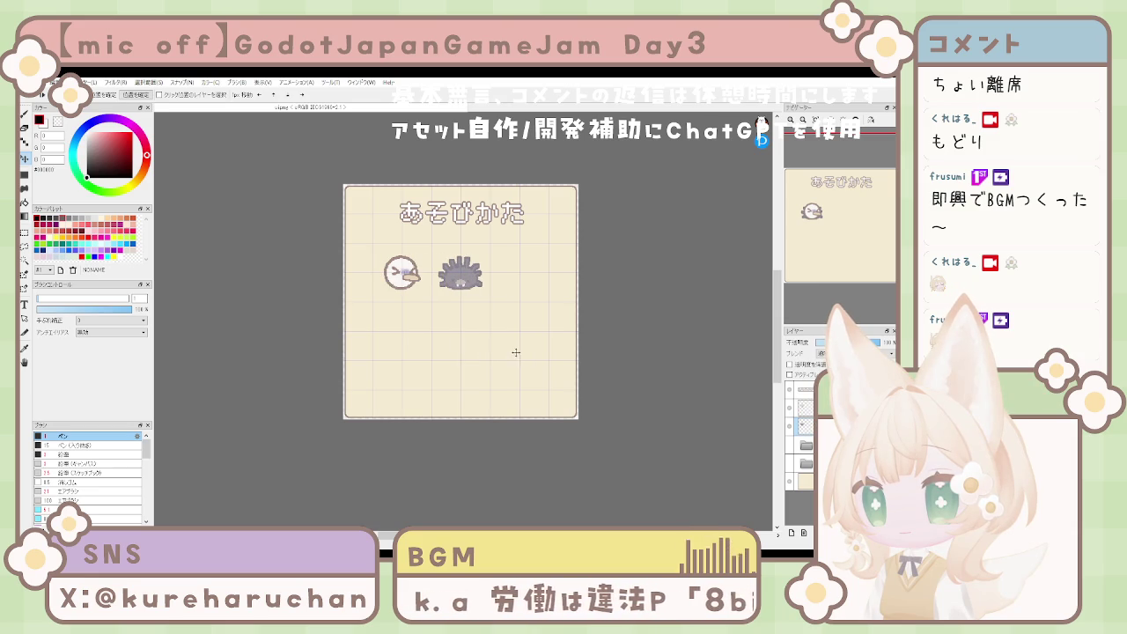
pyautogui.moveTo(407, 351)
pyautogui.mouseDown()
pyautogui.moveTo(433, 402)
pyautogui.moveTo(482, 418)
pyautogui.moveTo(412, 422)
pyautogui.moveTo(424, 423)
pyautogui.moveTo(408, 410)
pyautogui.mouseUp()
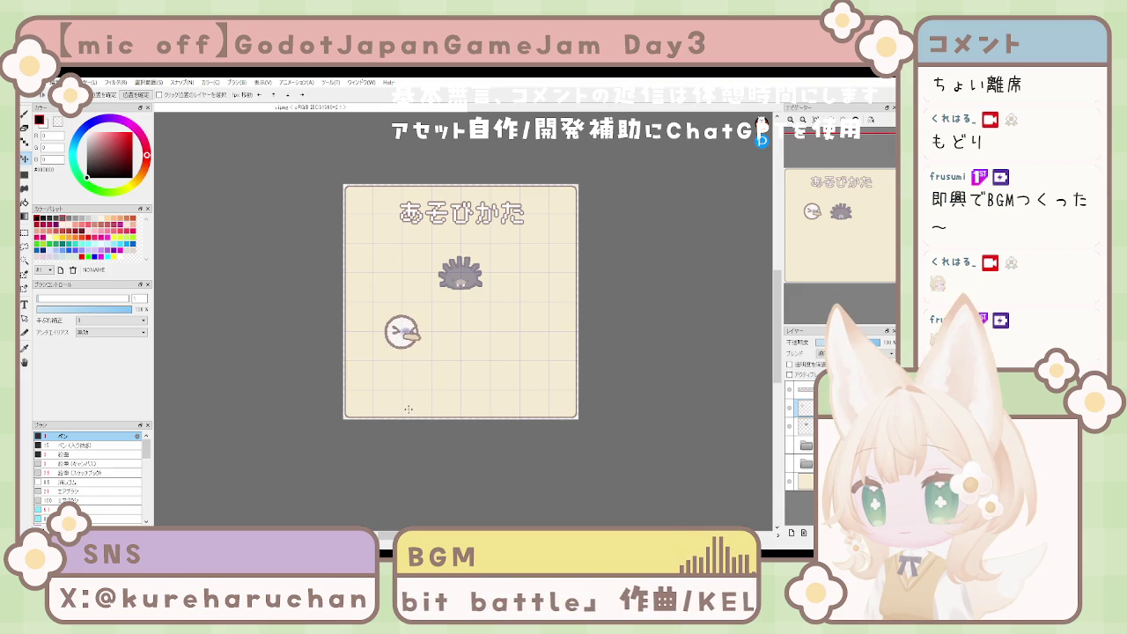
# Step: Lower the bird, reveal the フルーツには大きさがあります subtitle layer, and nudge the spiky bug down
pyautogui.moveTo(407, 333); pyautogui.dragTo(406, 352)
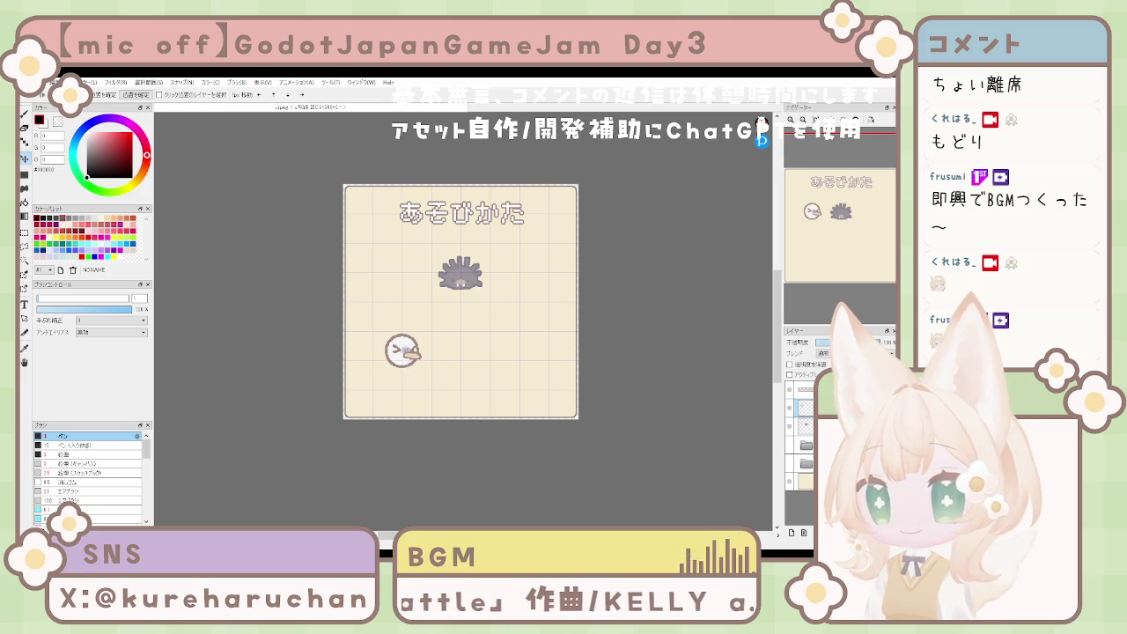
pyautogui.click(845, 460)
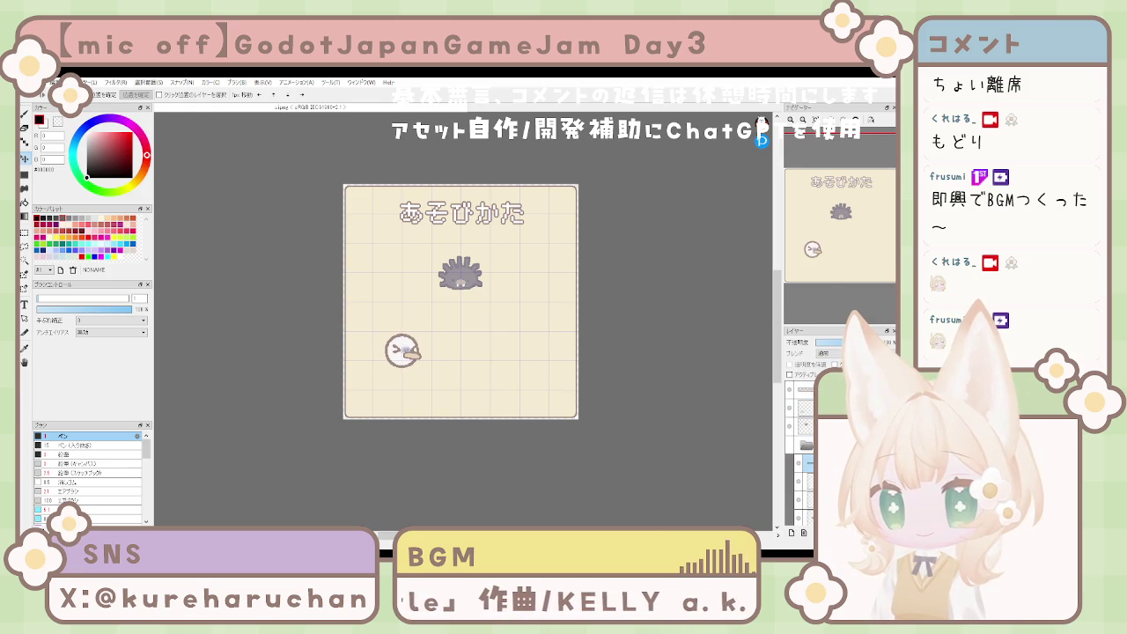
pyautogui.click(845, 407)
pyautogui.click(798, 407)
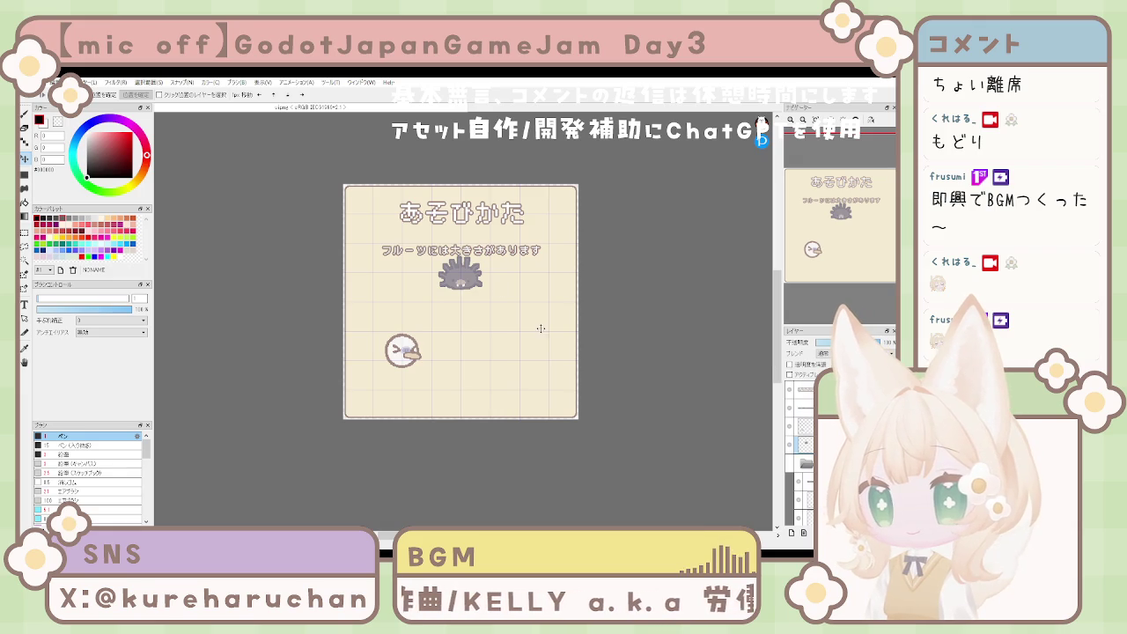
pyautogui.moveTo(479, 311); pyautogui.dragTo(472, 317)
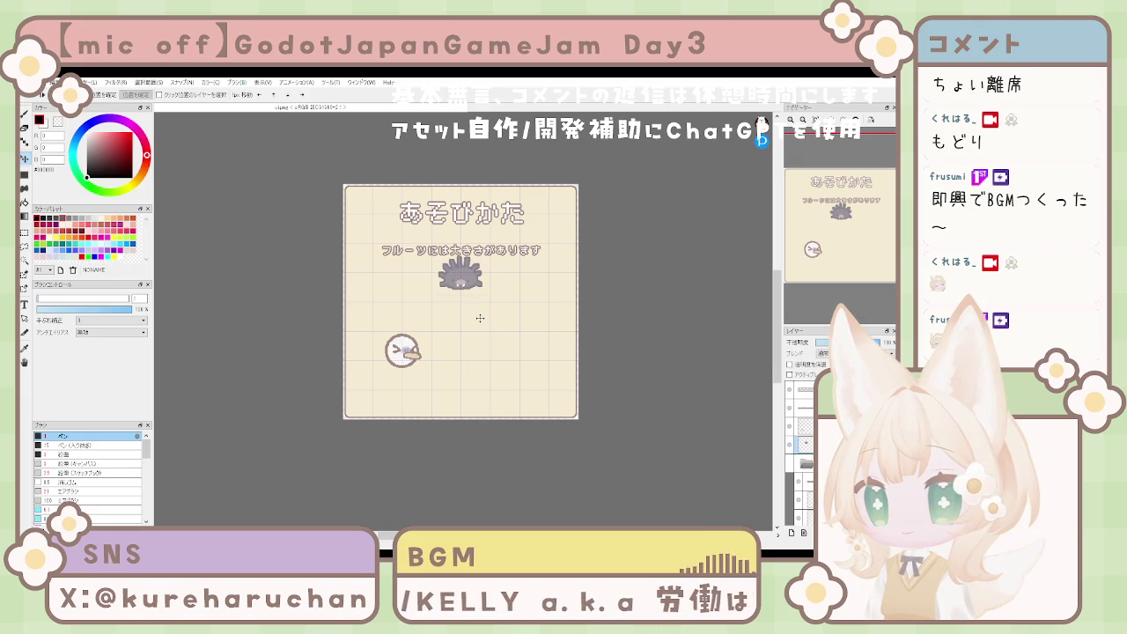
pyautogui.click(819, 407)
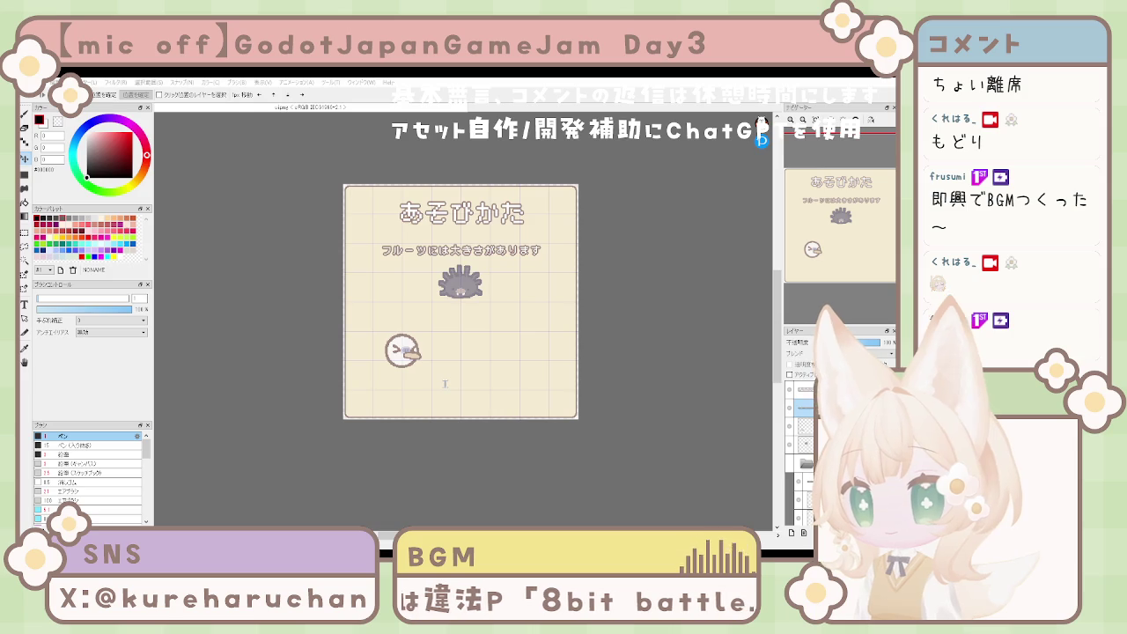
# Step: Reword the subtitle to お邪魔虫に注意！, centre it, and move a duplicate of it beside the bird
pyautogui.hotkey('ctrl', 'z')
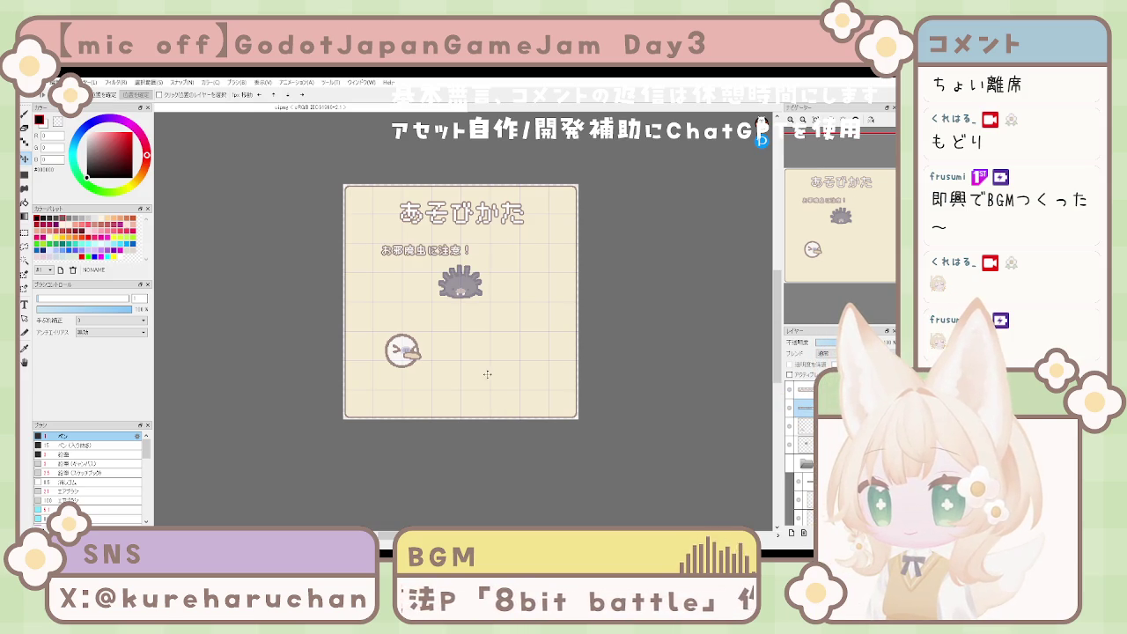
pyautogui.moveTo(438, 276); pyautogui.dragTo(477, 284)
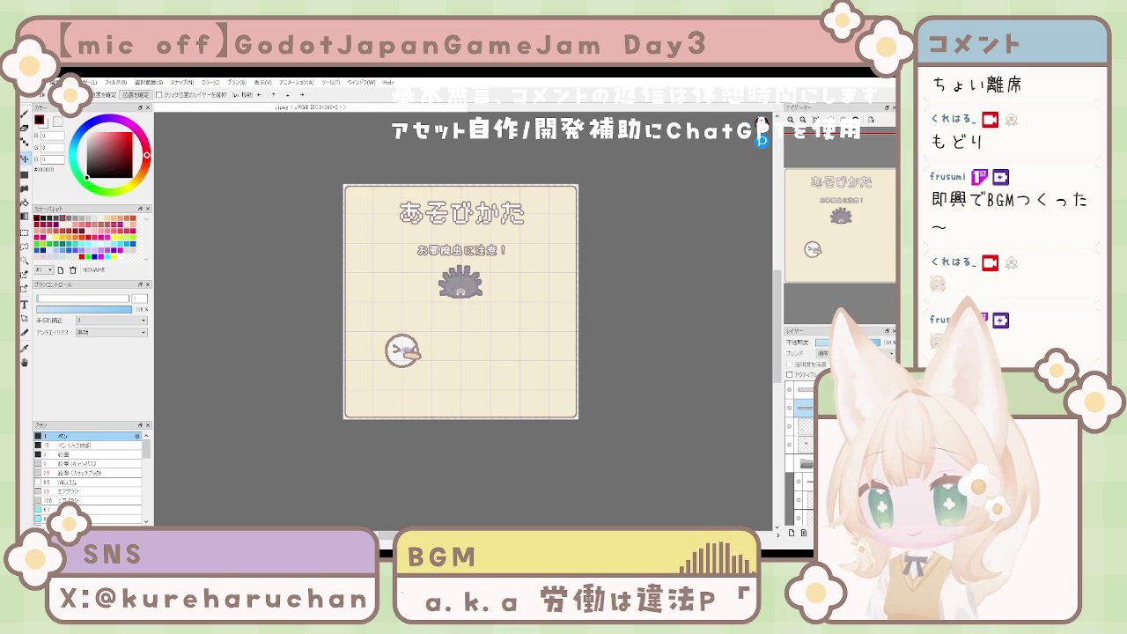
pyautogui.hotkey('ctrl', 'shift', 'n')
pyautogui.click(797, 462)
pyautogui.moveTo(797, 460); pyautogui.dragTo(797, 463)
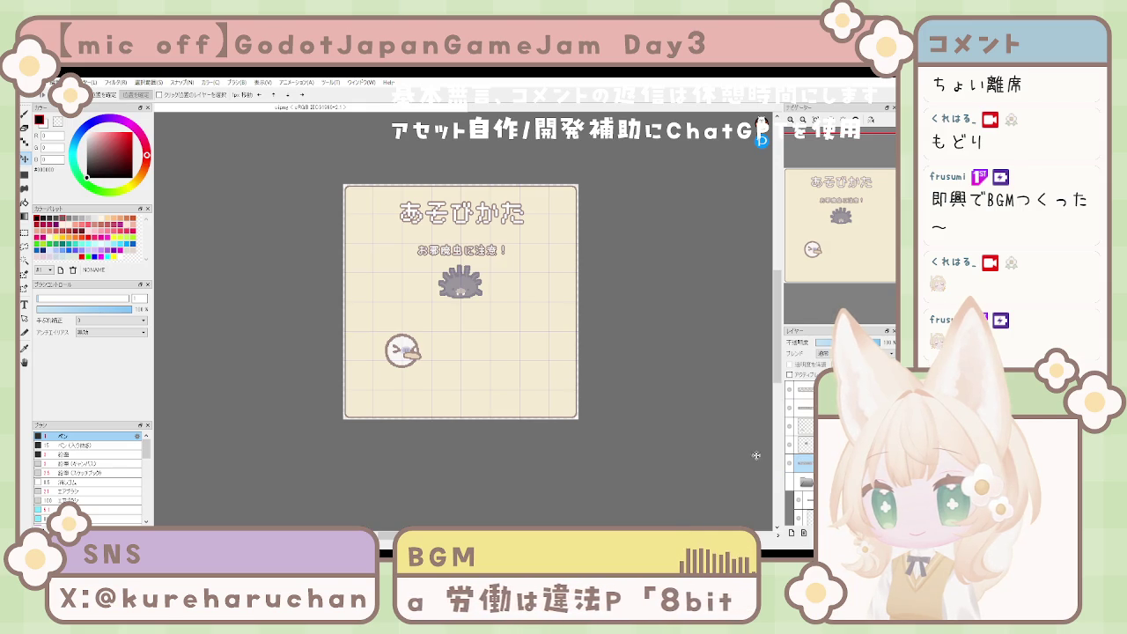
pyautogui.moveTo(465, 271); pyautogui.dragTo(468, 365)
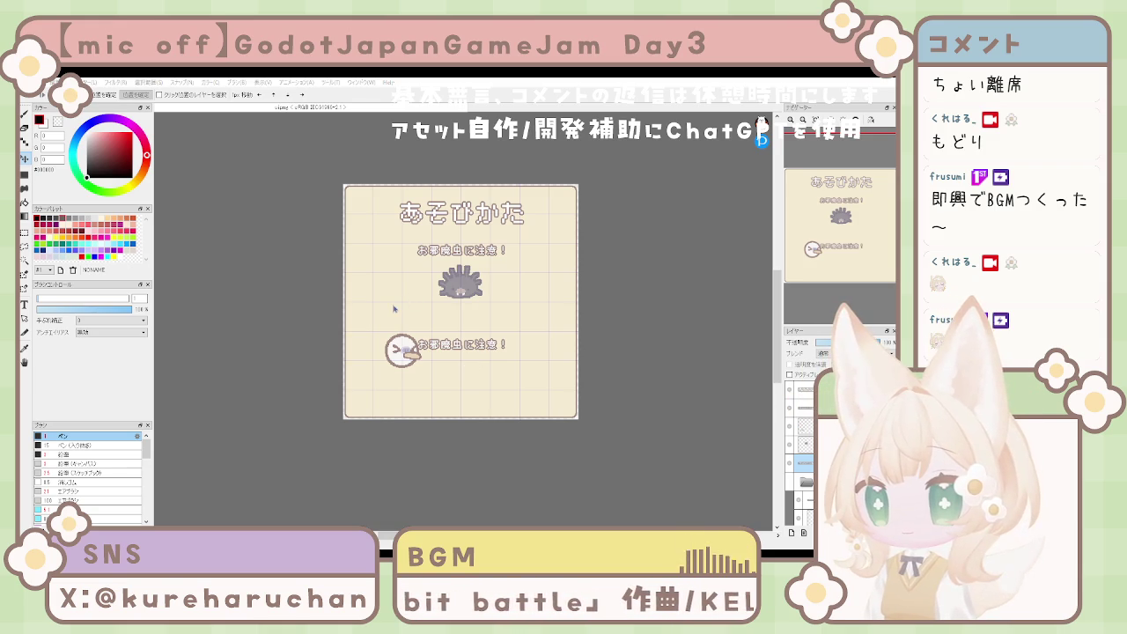
# Step: Shift the copied line just right of the bird and change its text to まるっとりは
pyautogui.moveTo(459, 363); pyautogui.dragTo(476, 360)
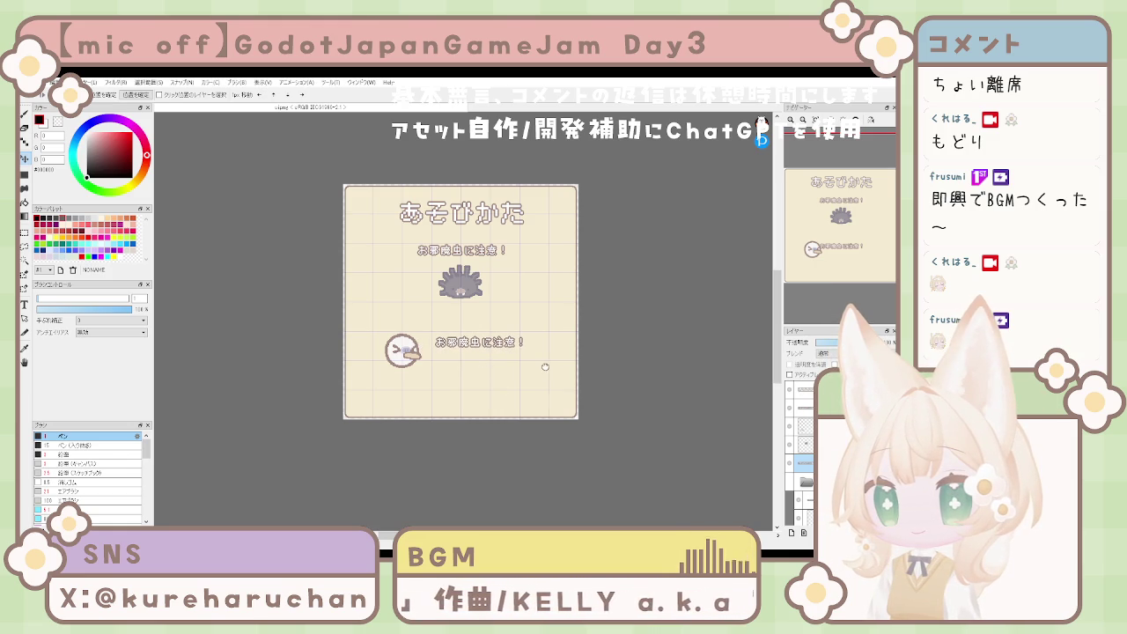
pyautogui.moveTo(546, 367); pyautogui.dragTo(555, 378)
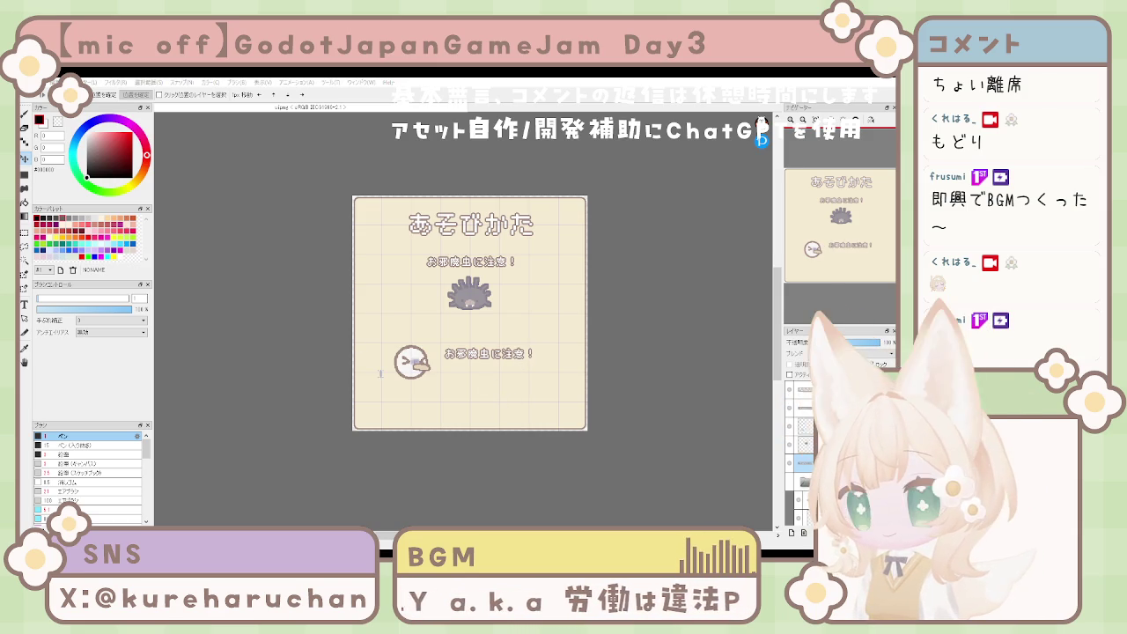
pyautogui.hotkey('ctrl', 'z')
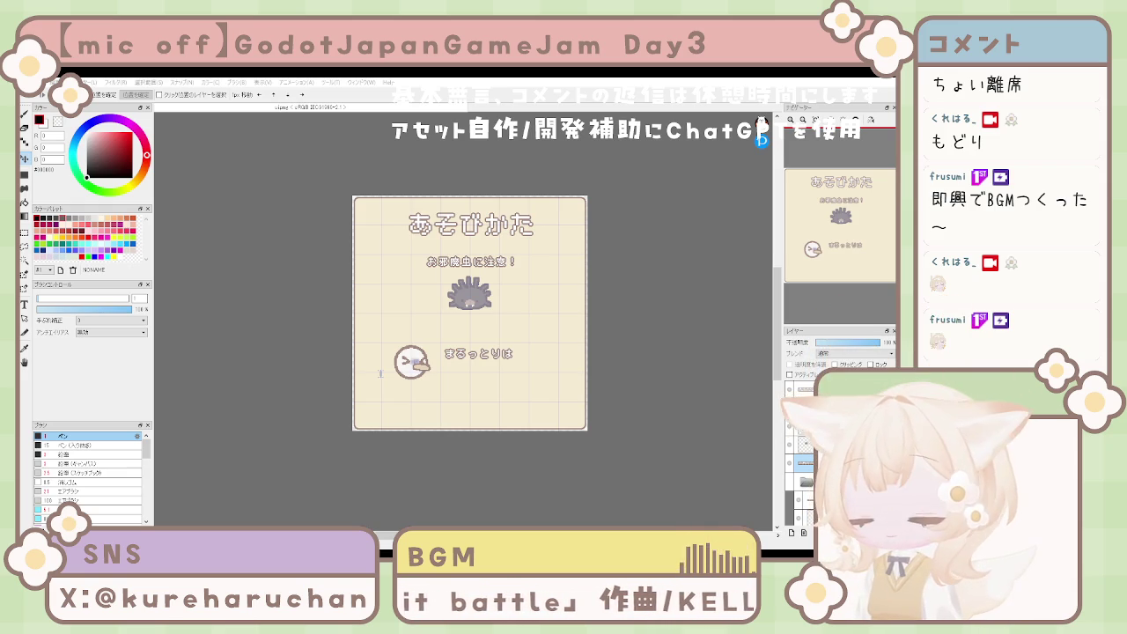
# Step: Type 虫を食べません and 虫を食べてしまうとダメージ beside the bird, add びっくりして, then undo the last edit
pyautogui.write('虫を食べません')
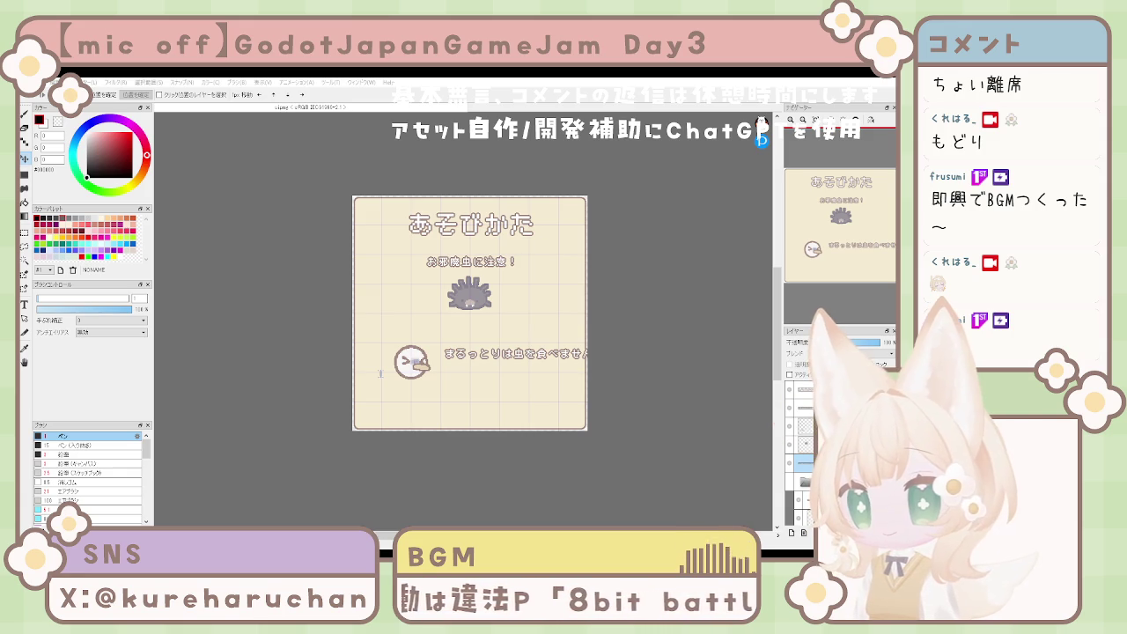
pyautogui.write('虫を食べてしまうと')
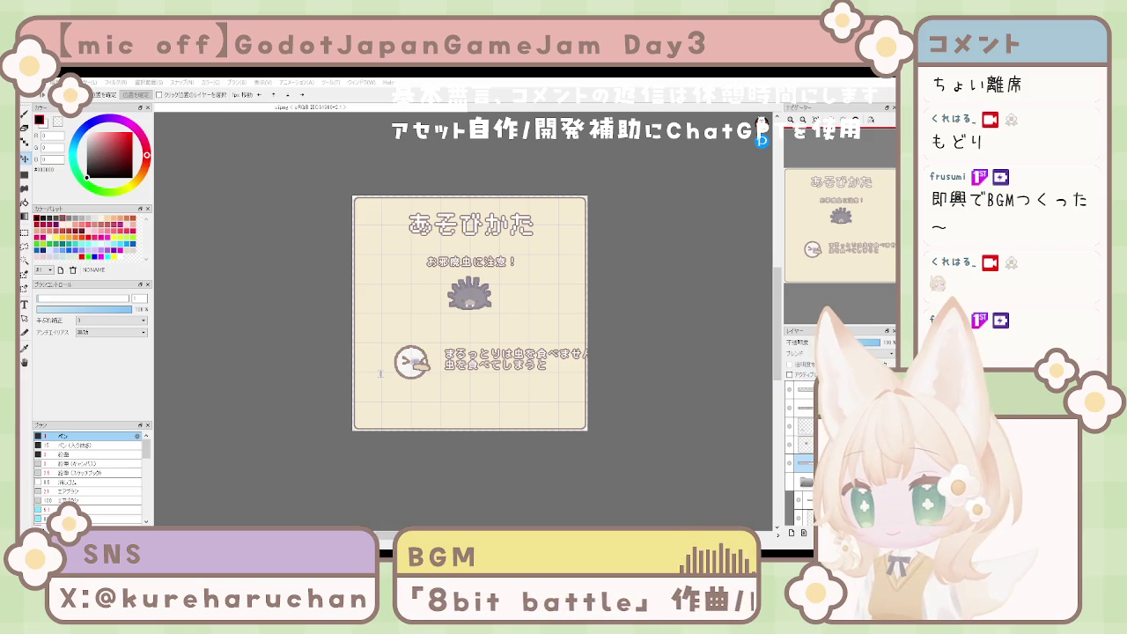
pyautogui.write('ダメージ')
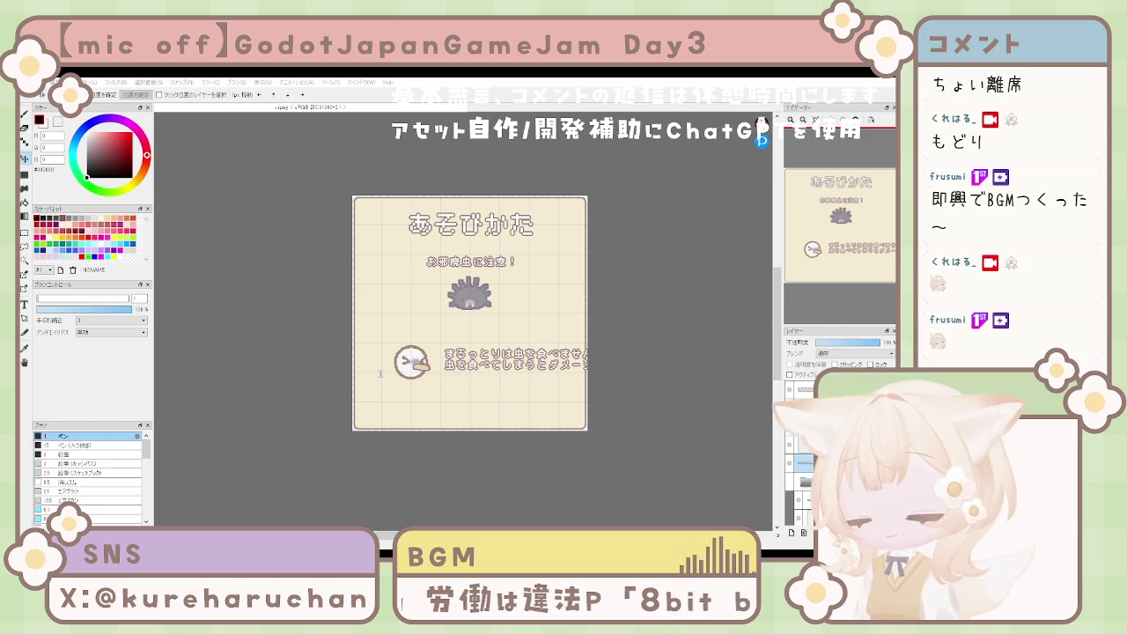
pyautogui.write('びっくりして')
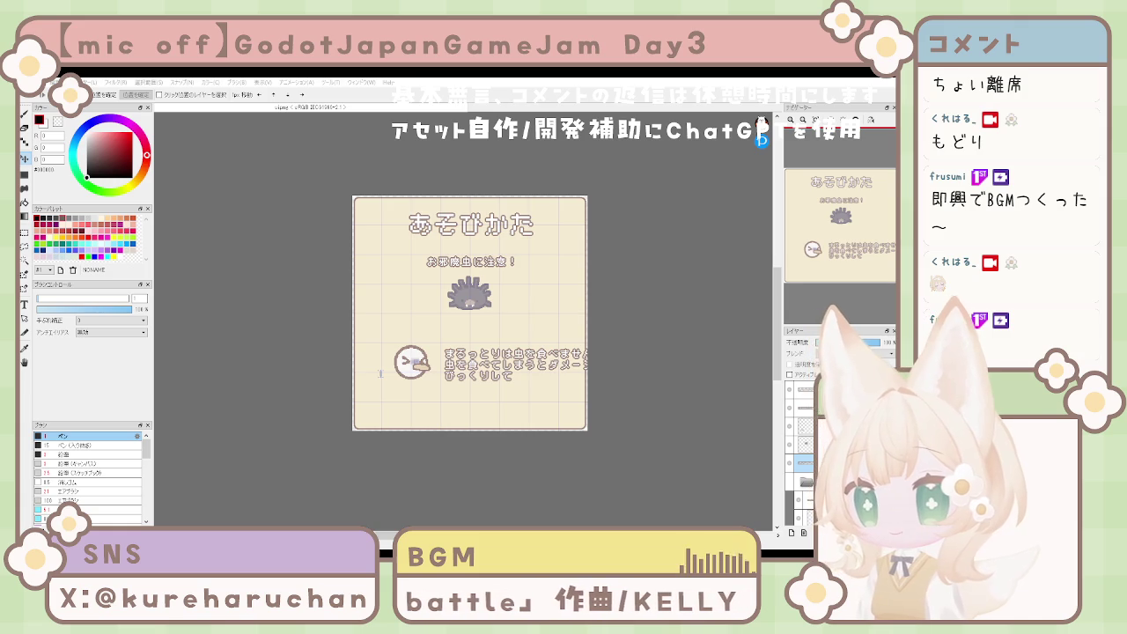
pyautogui.hotkey('ctrl', 'z')
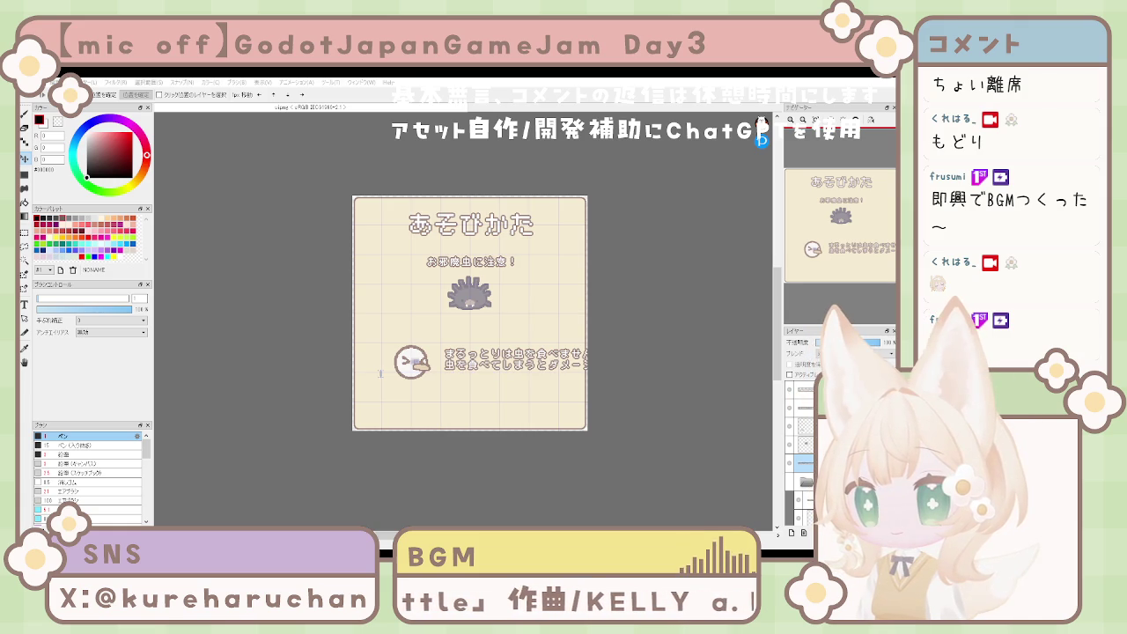